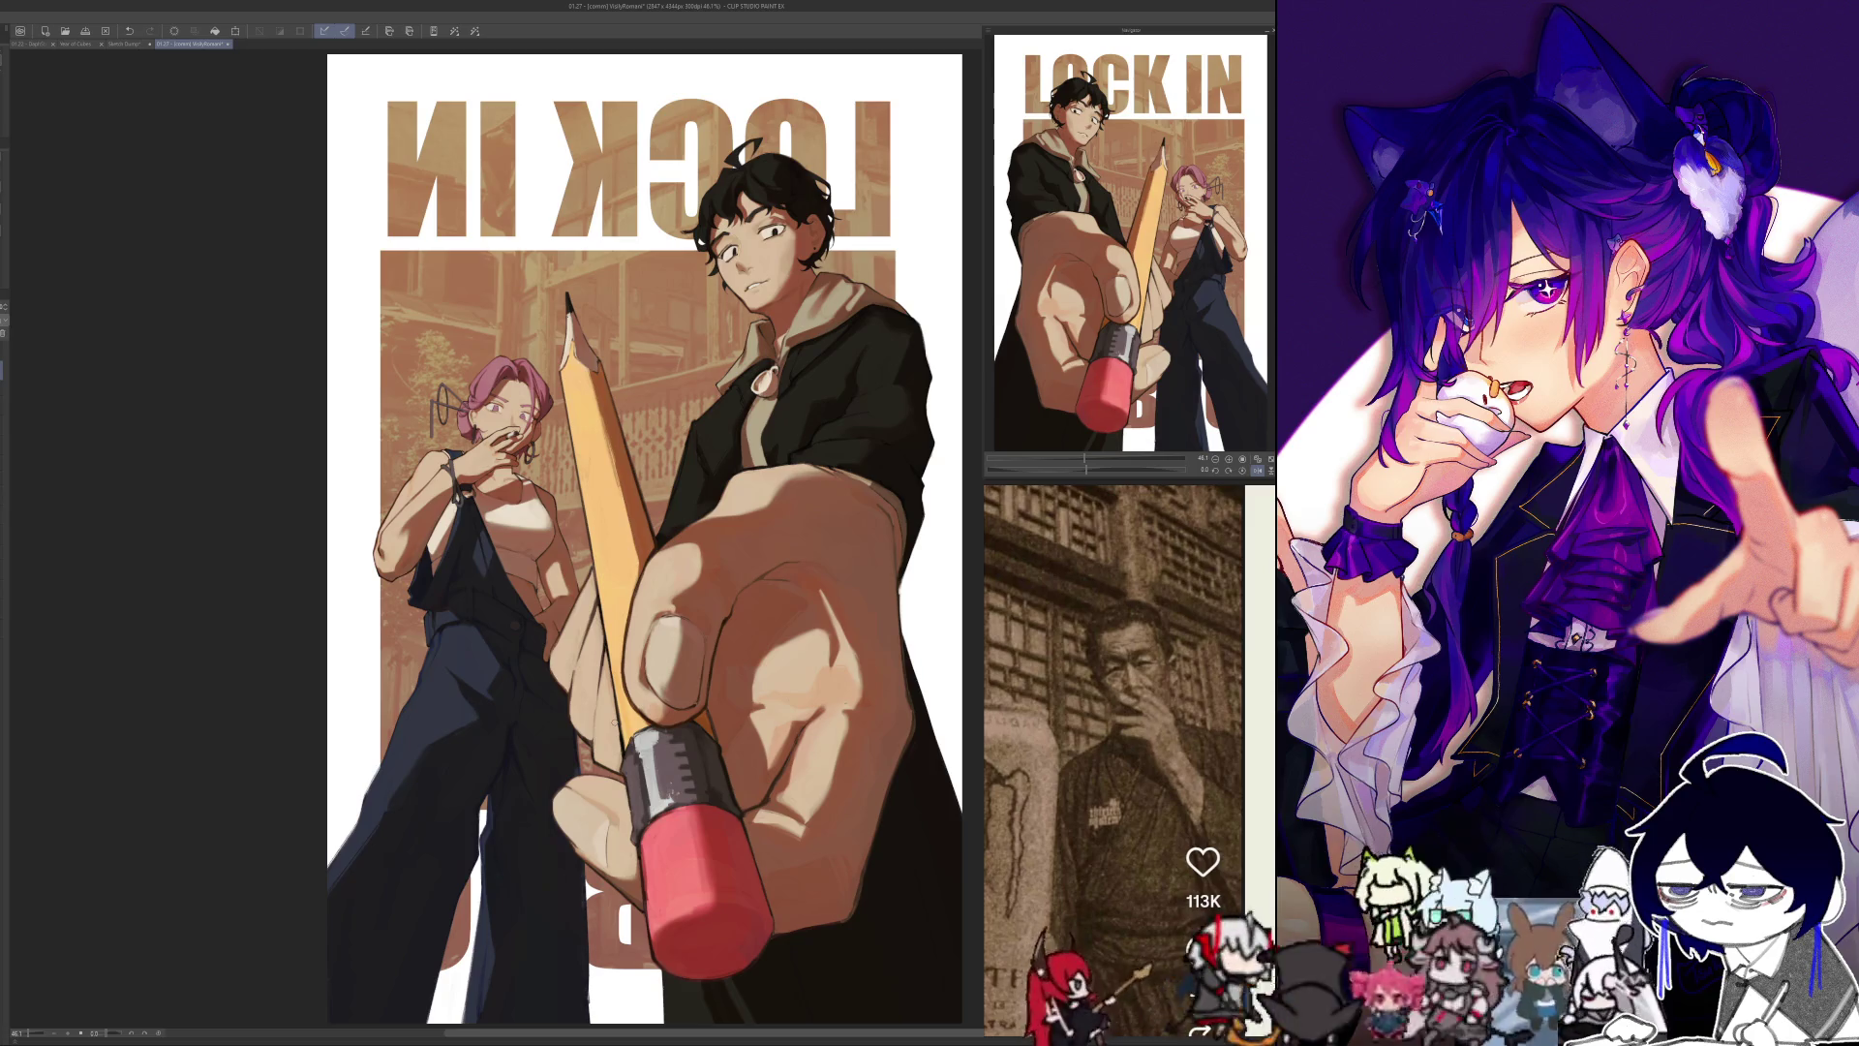
# Step: Zoom in close on the pencil tip beside the woman's face
pyautogui.scroll(5, 529, 404)
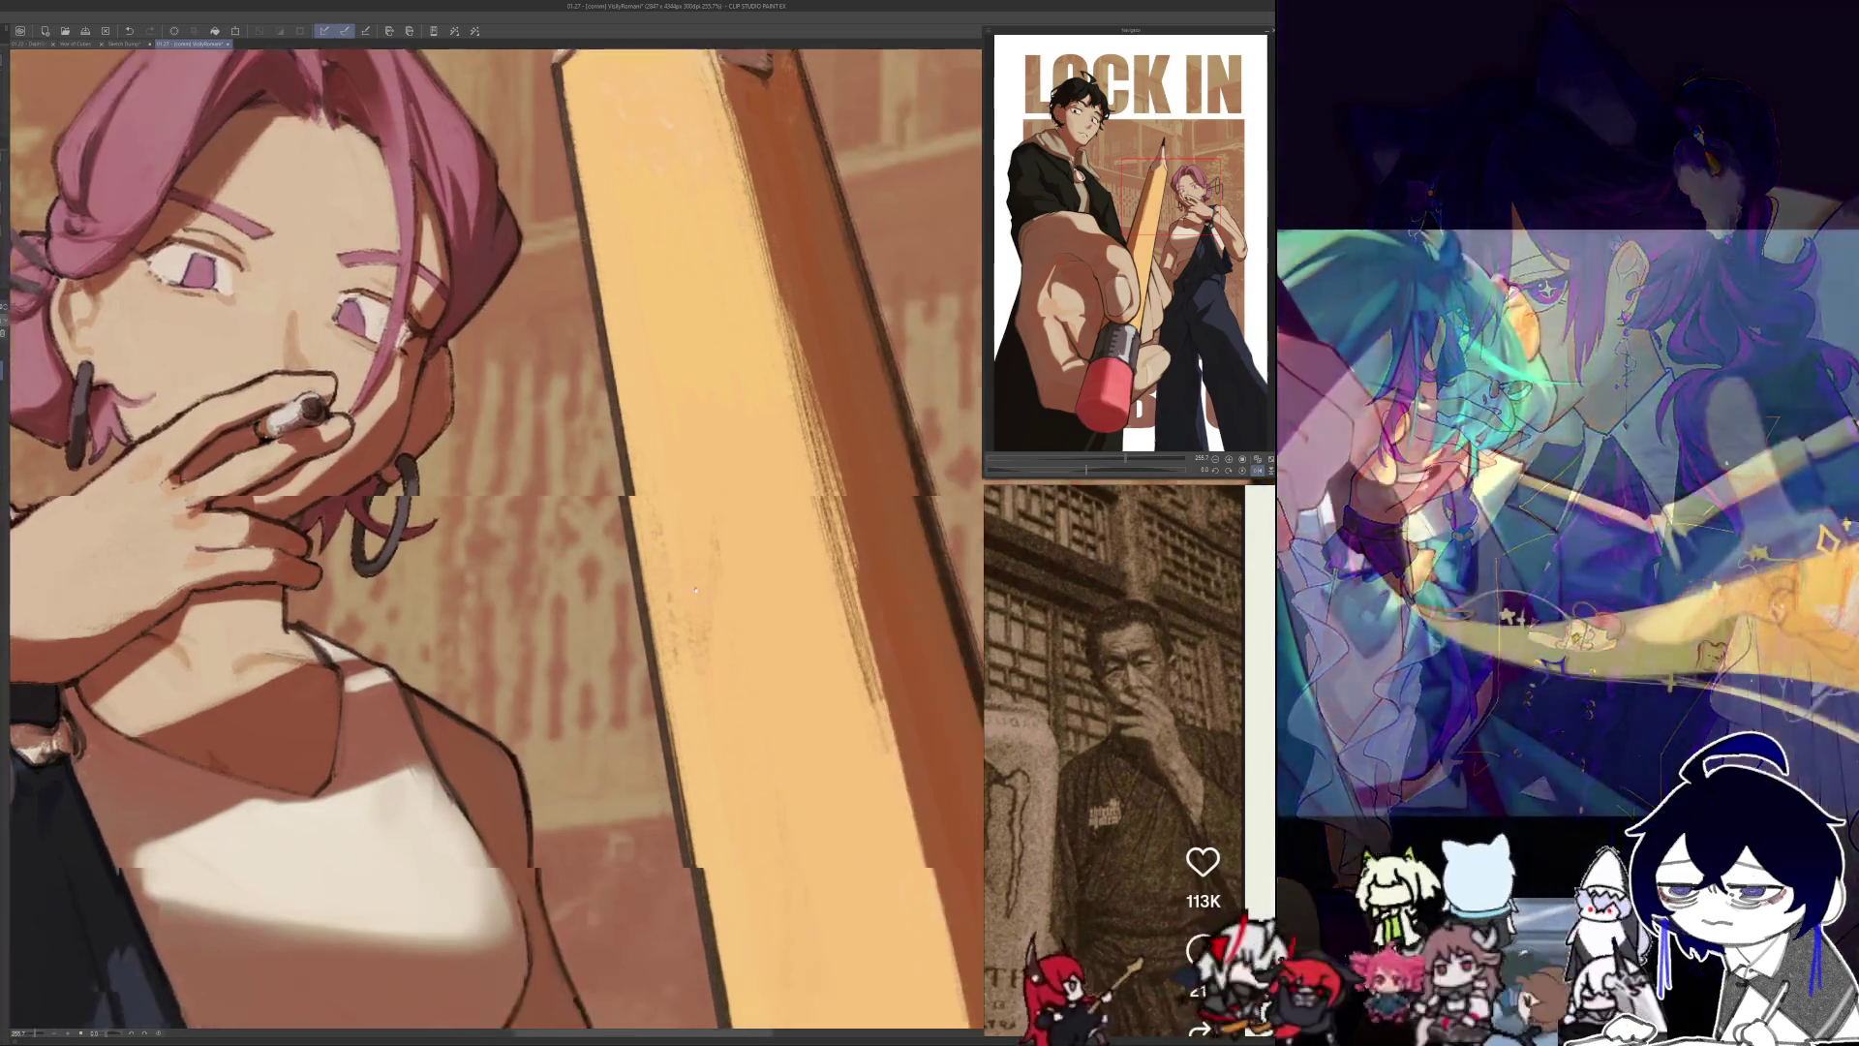
pyautogui.moveTo(813, 590); pyautogui.dragTo(668, 426)
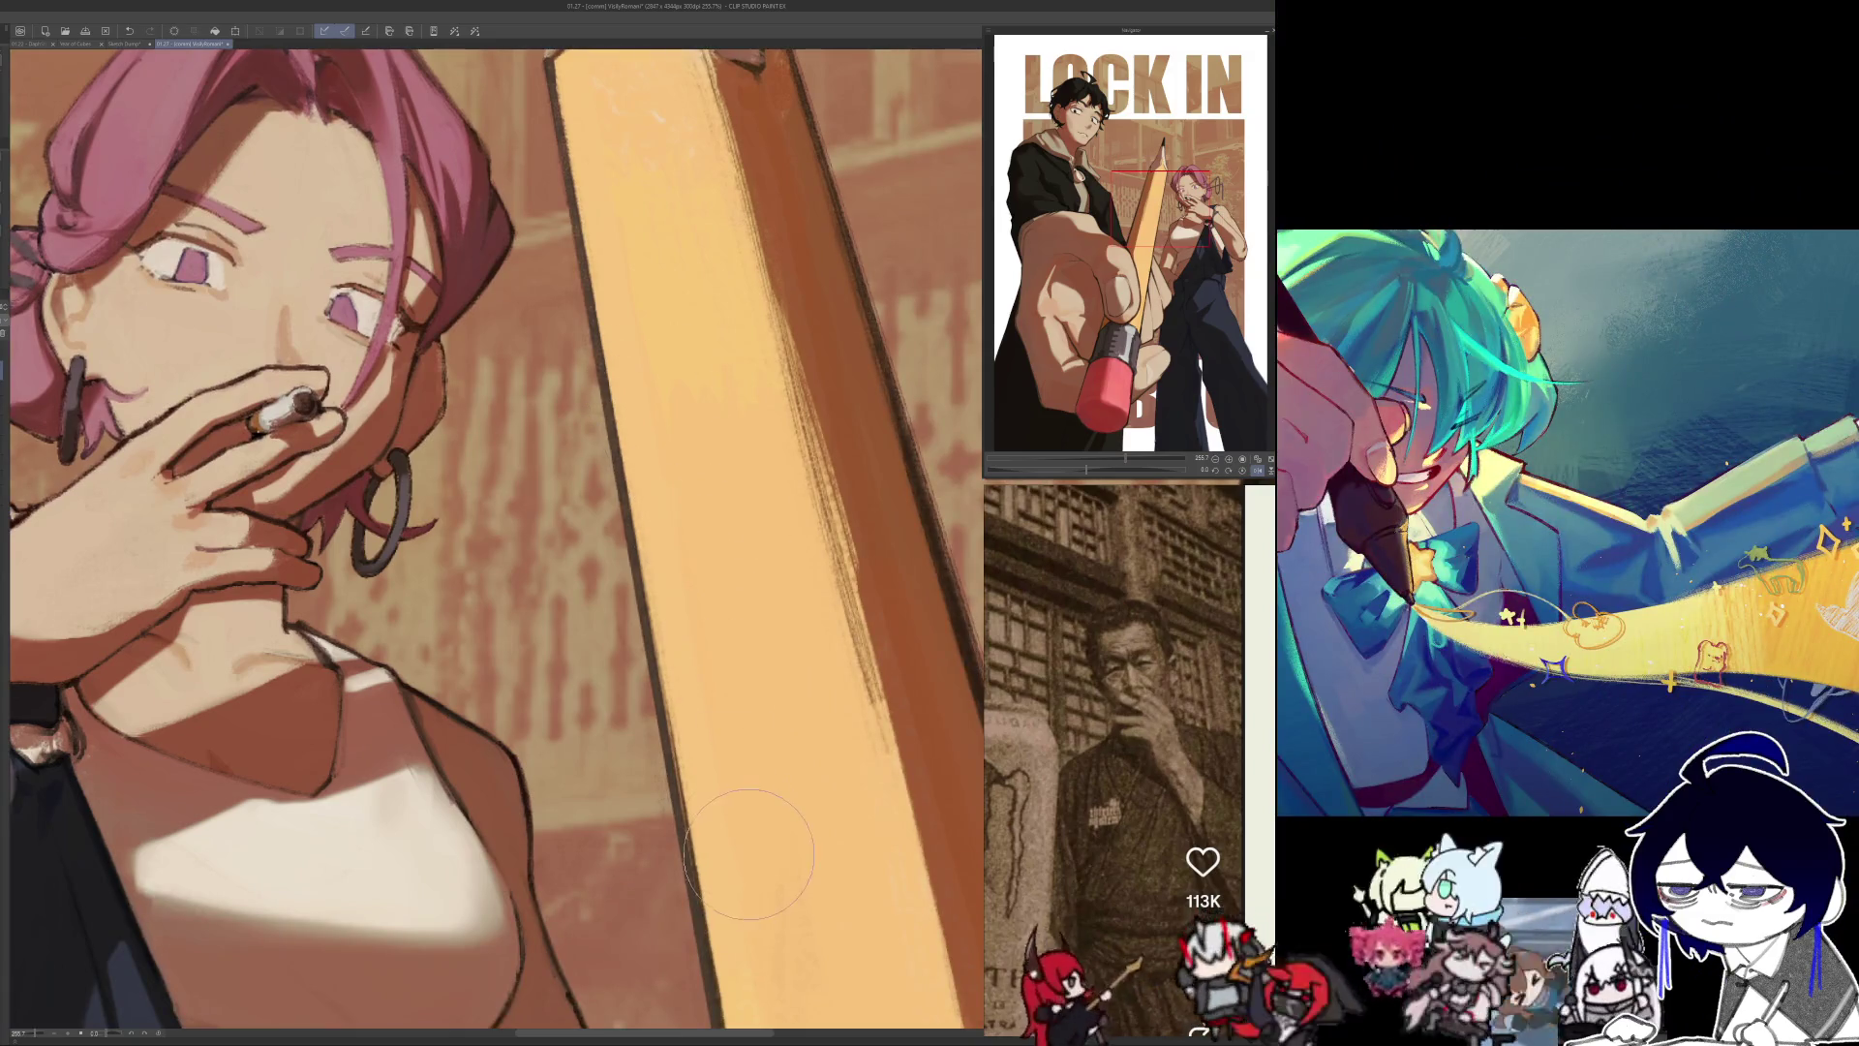
pyautogui.scroll(-5, 780, 852)
pyautogui.scroll(-3, 780, 851)
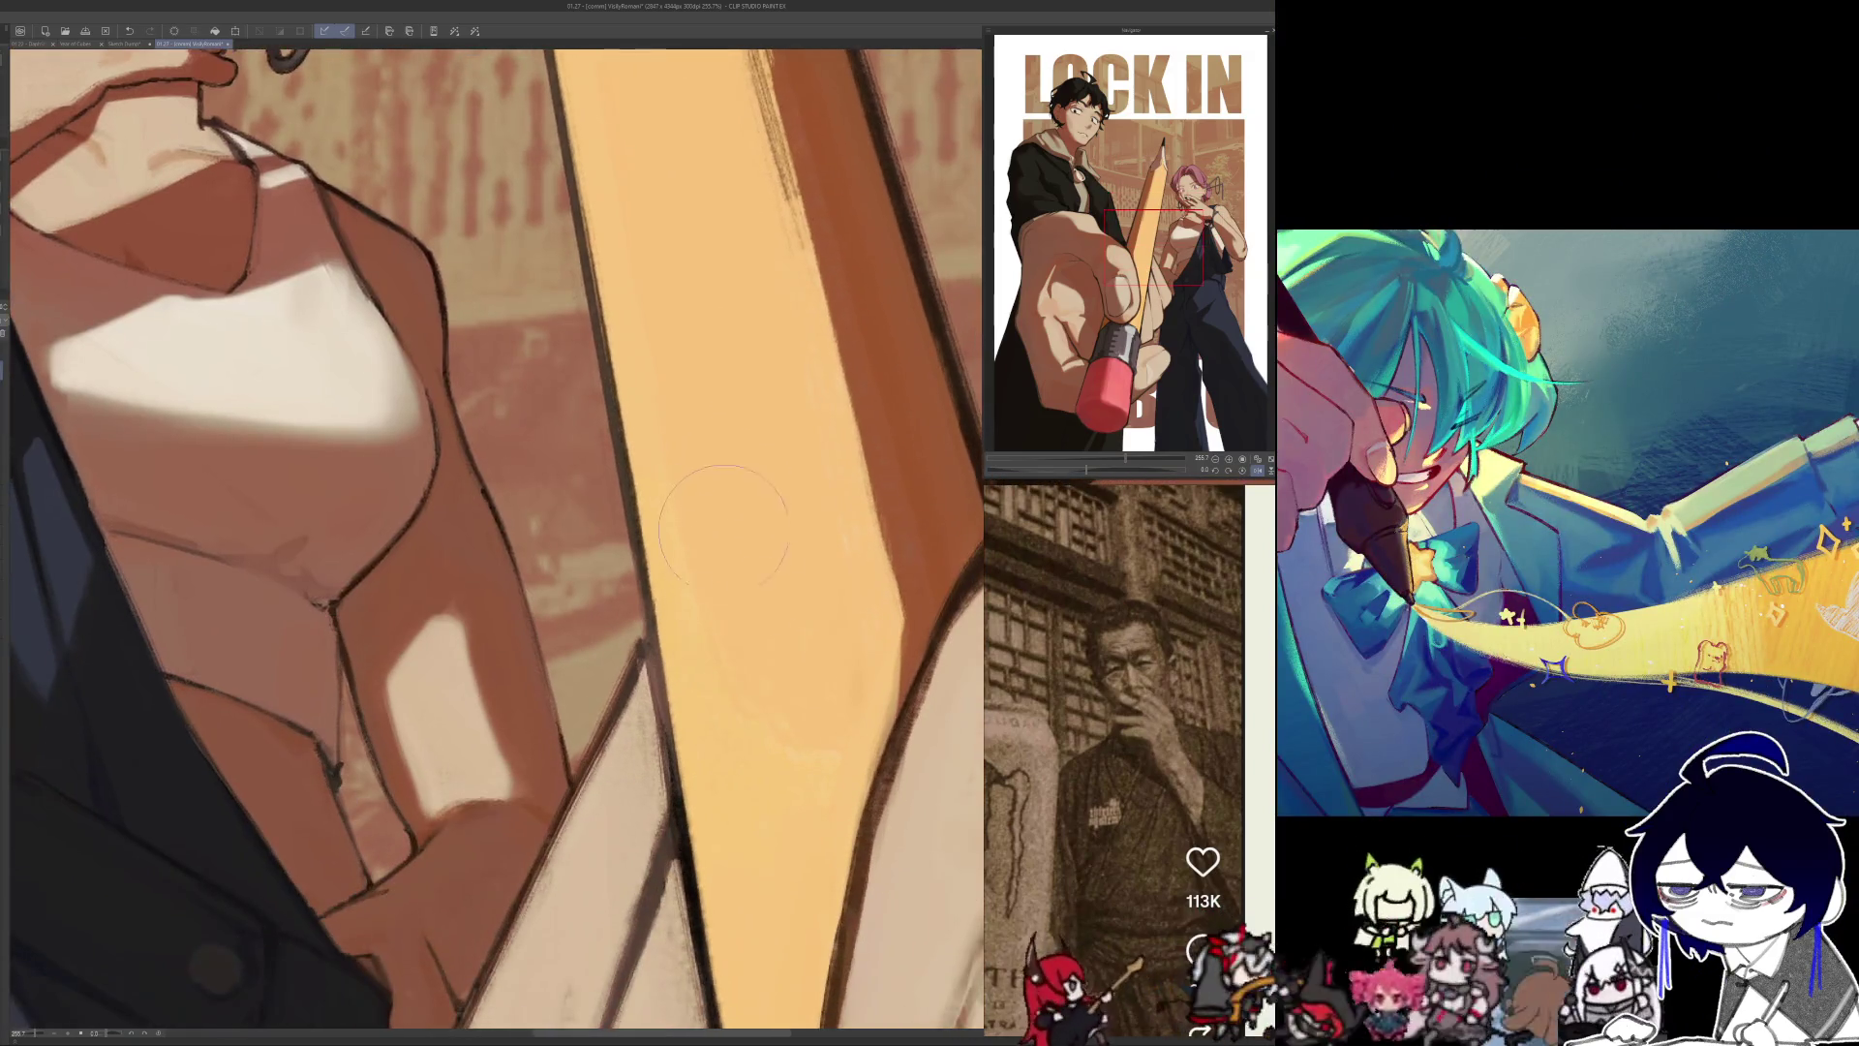
pyautogui.scroll(-3, 673, 619)
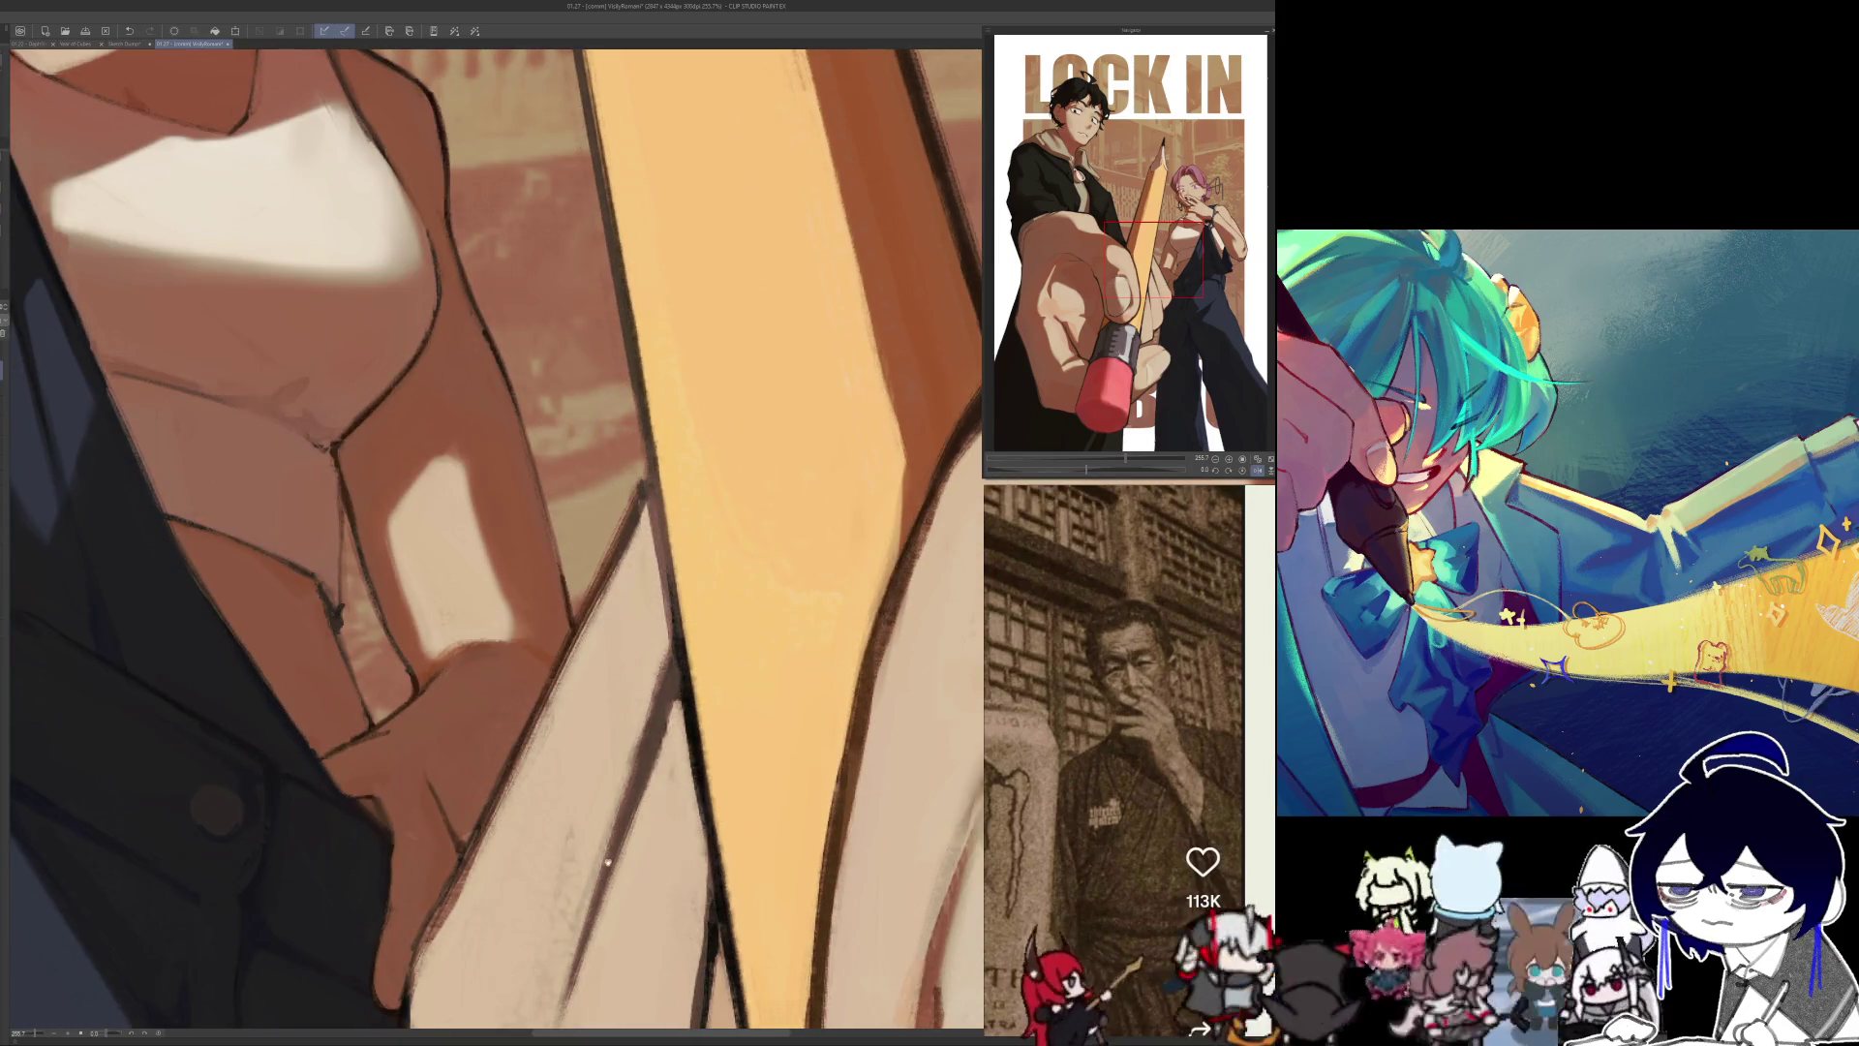
pyautogui.scroll(-1, 678, 678)
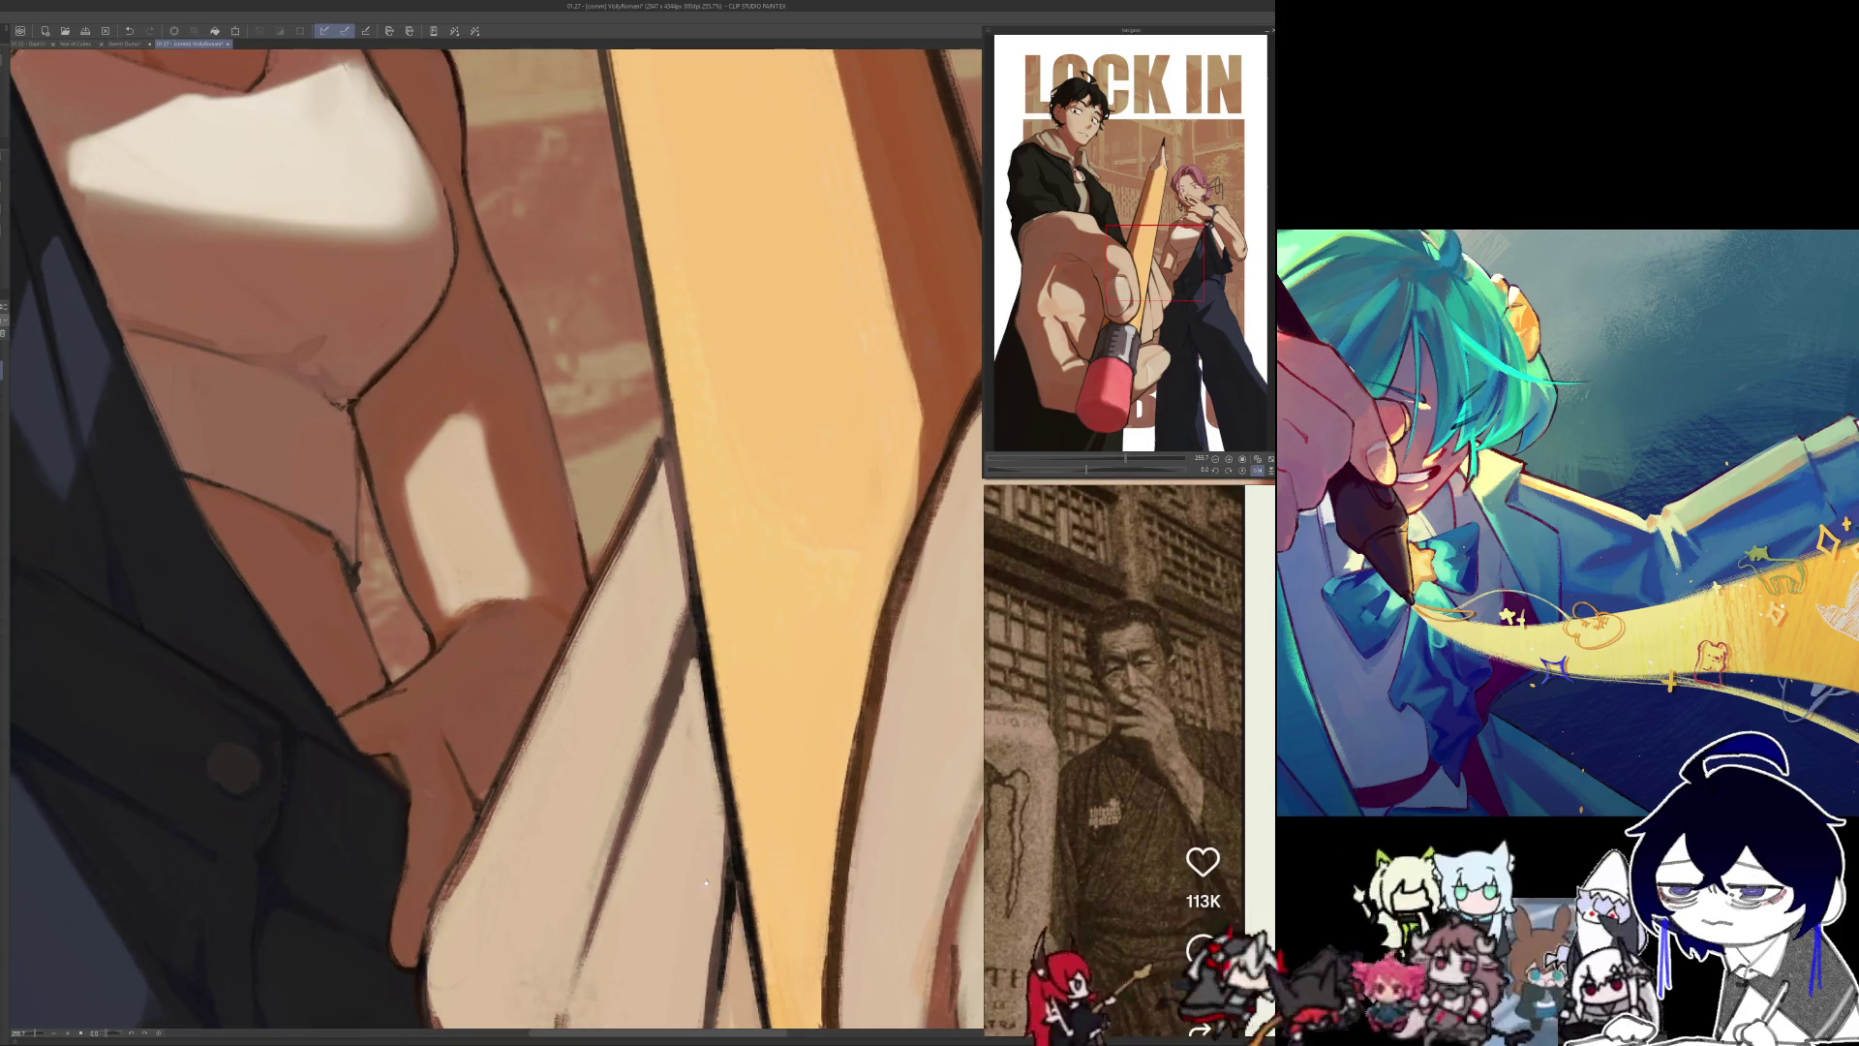
pyautogui.scroll(-2, 668, 775)
pyautogui.scroll(-1, 597, 721)
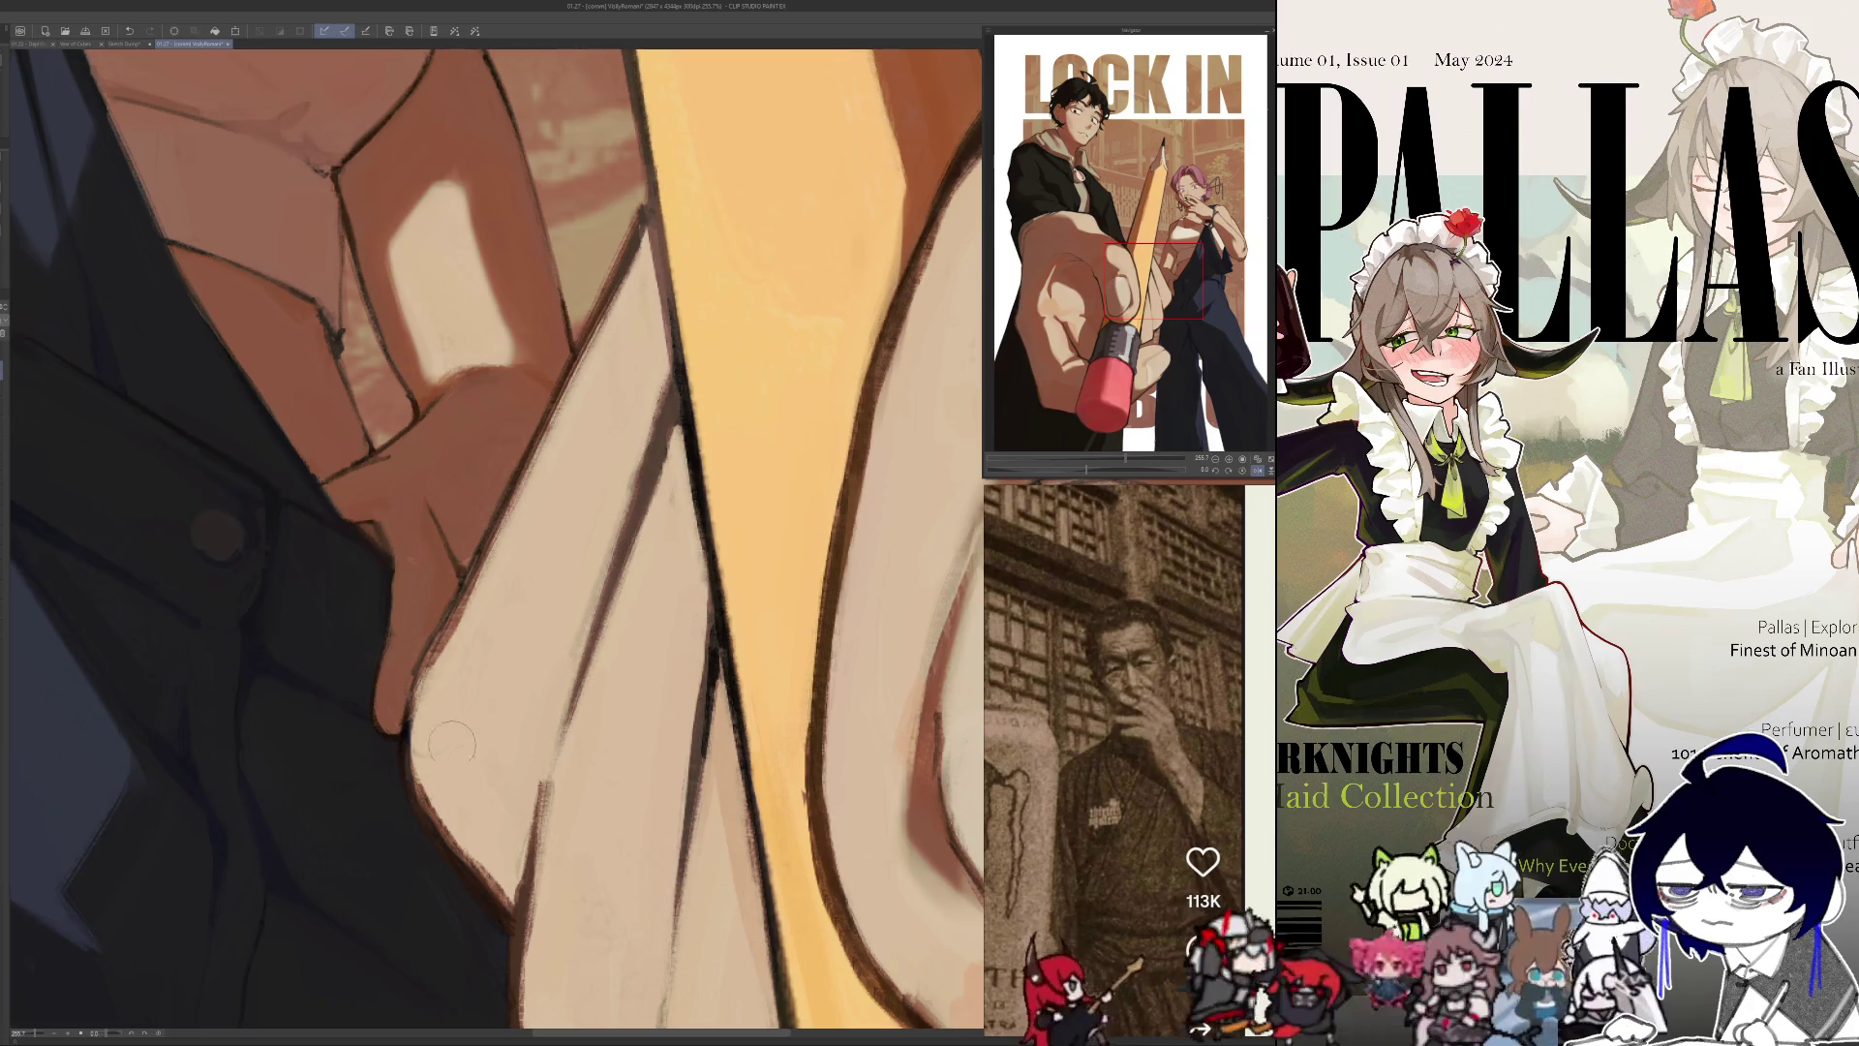
pyautogui.scroll(-5, 648, 480)
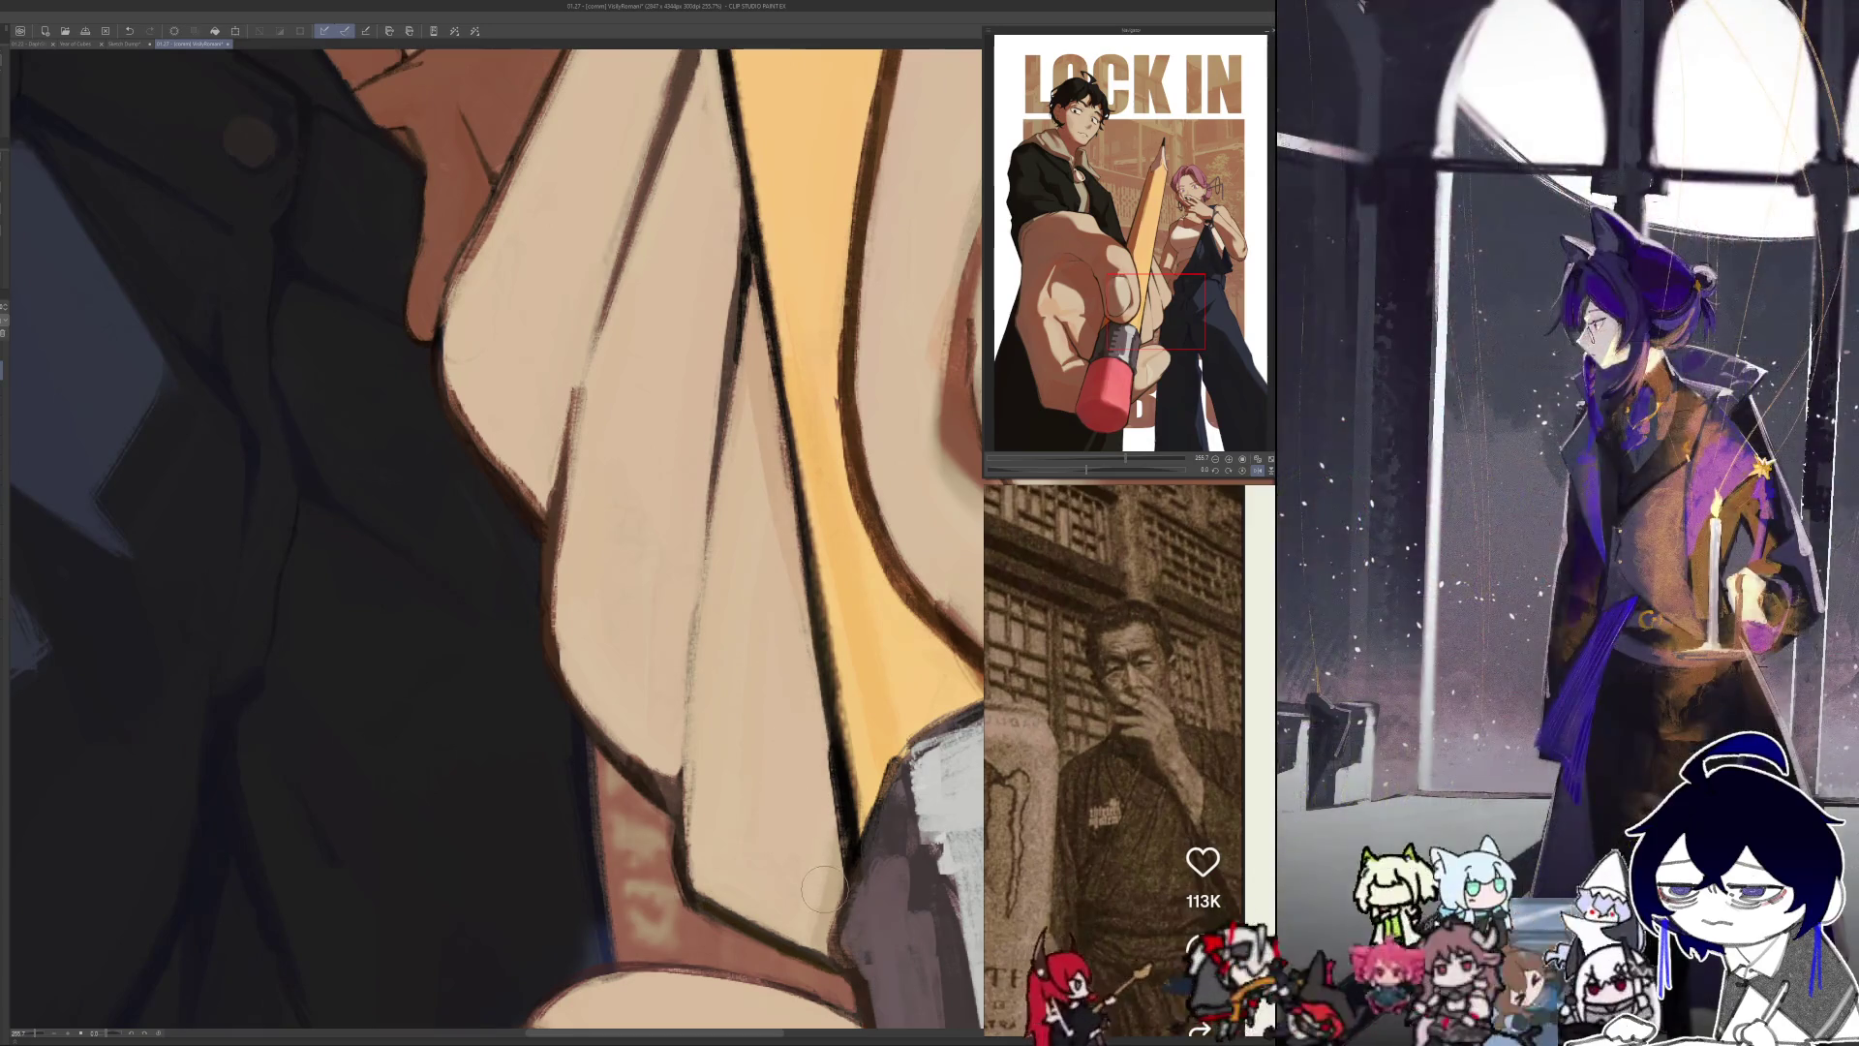
pyautogui.scroll(2, 882, 918)
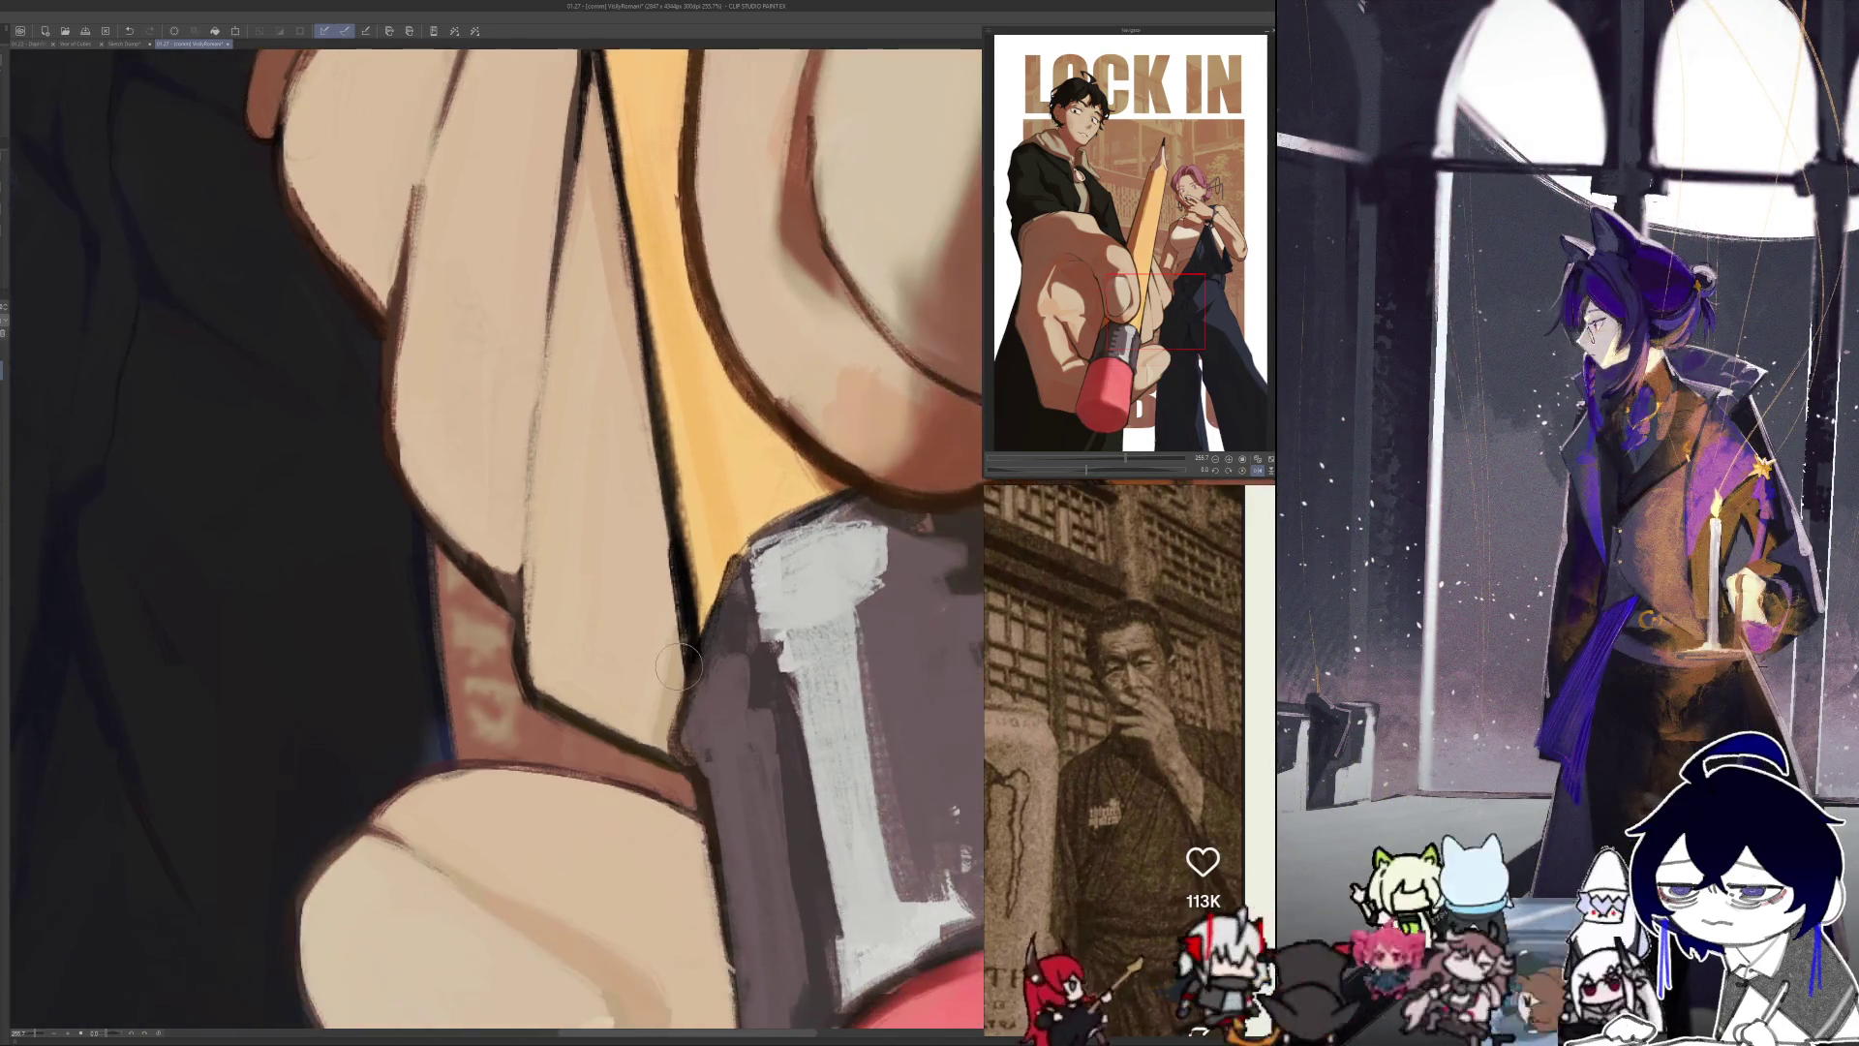
pyautogui.scroll(-2, 719, 808)
pyautogui.scroll(10, 719, 808)
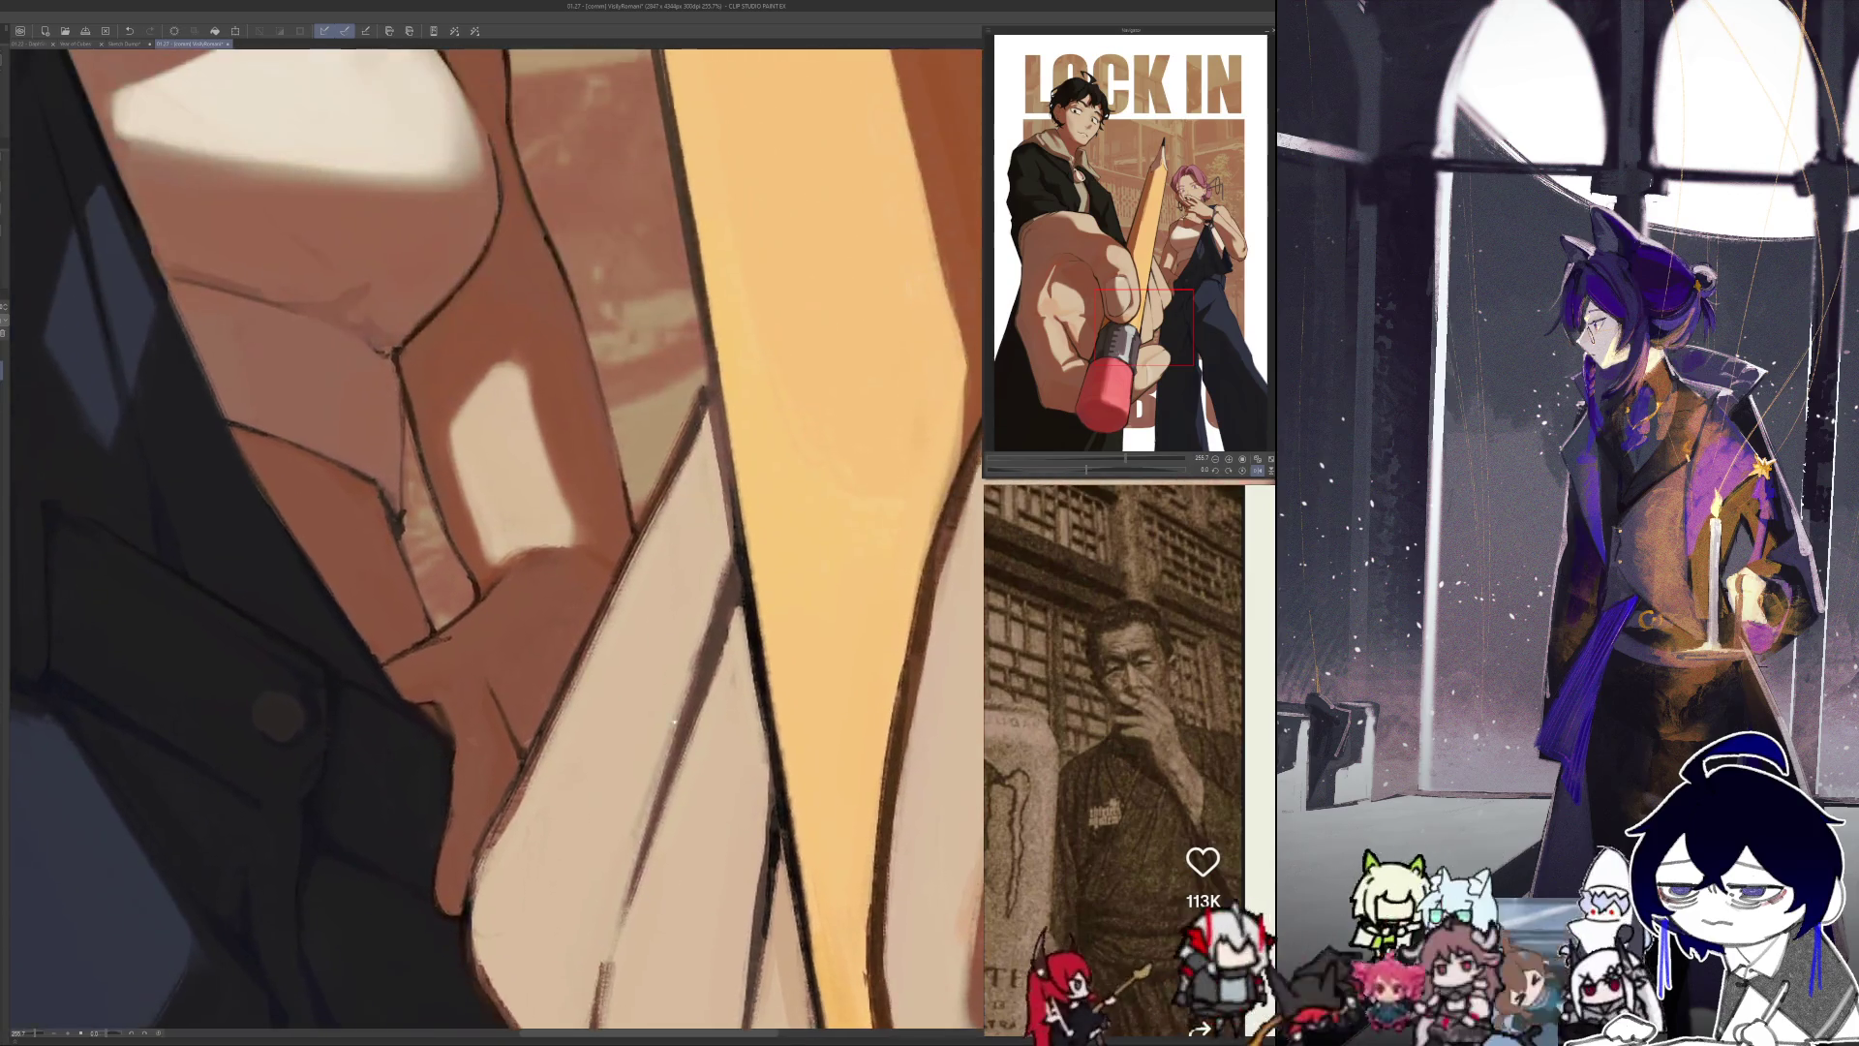
pyautogui.scroll(10, 723, 408)
pyautogui.scroll(2, 723, 409)
pyautogui.scroll(8, 678, 377)
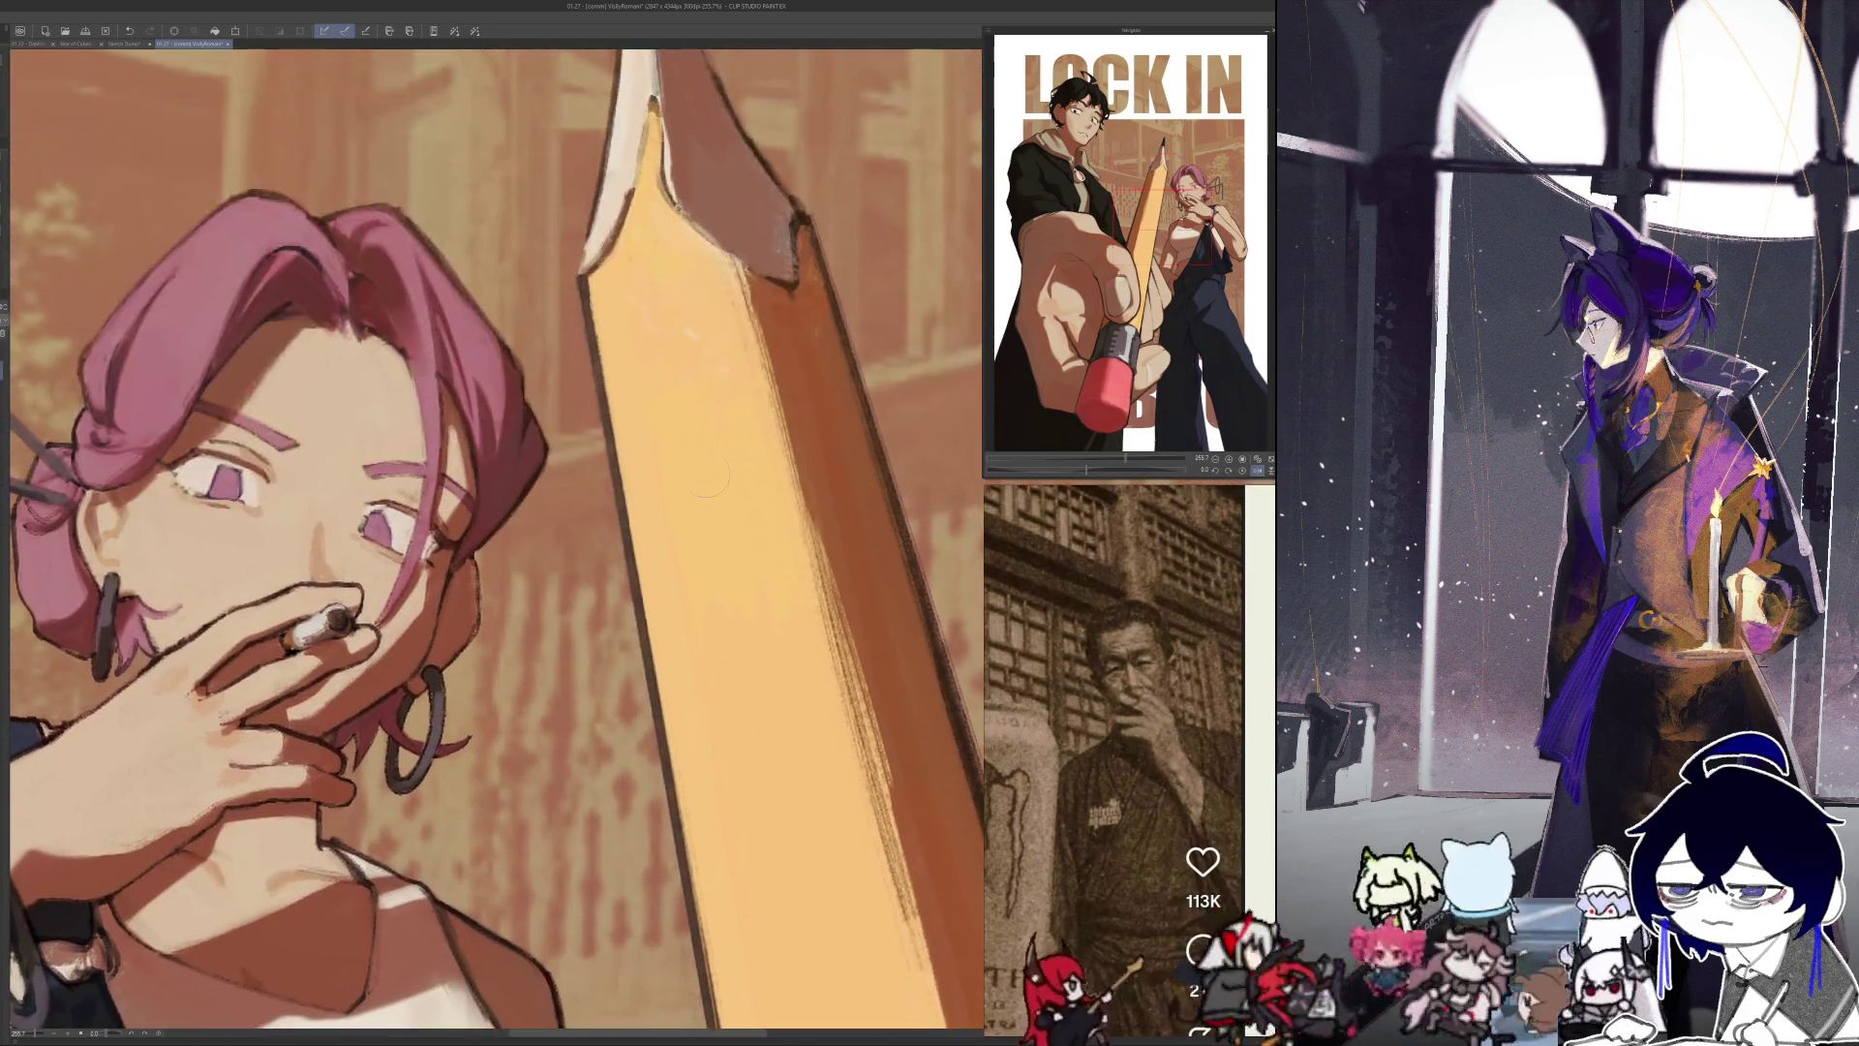
pyautogui.scroll(5, 649, 366)
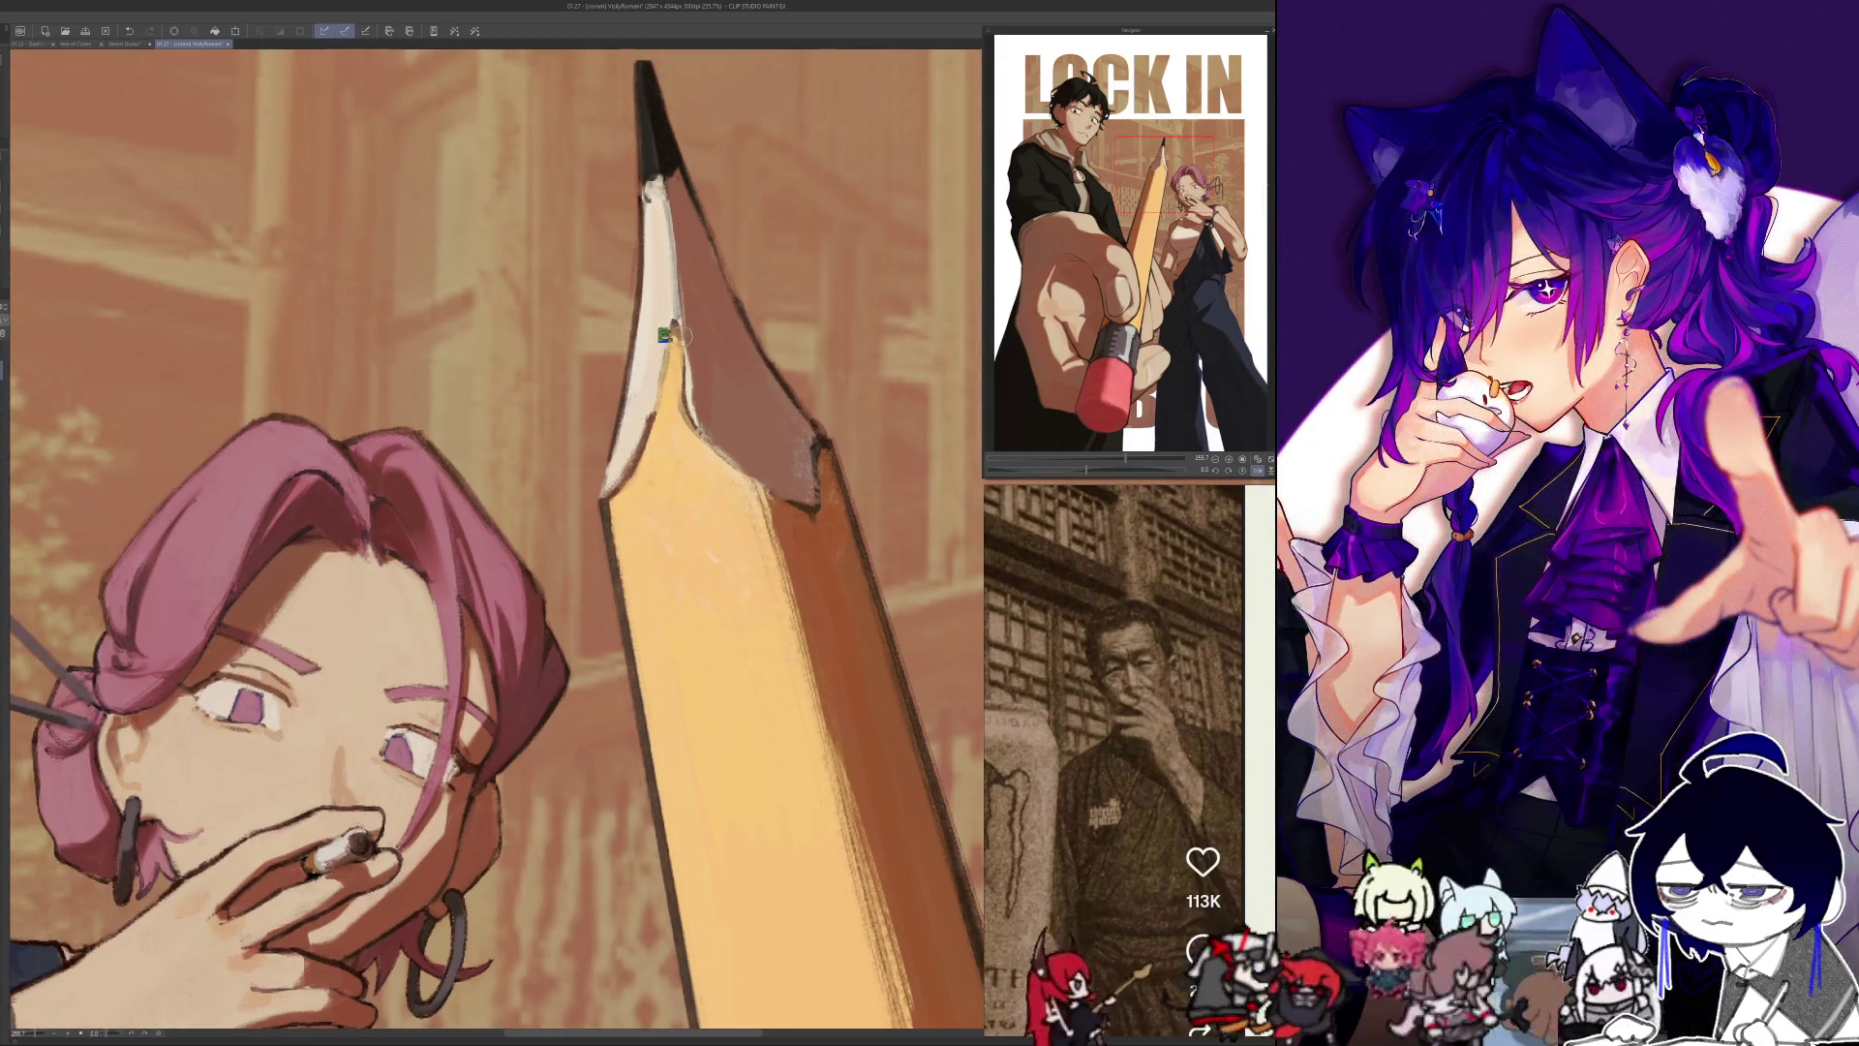
# Step: Draw a thin dark outline along the pencil tip's pale left edge, then fit the whole poster to the window
pyautogui.moveTo(678, 325)
pyautogui.mouseDown()
pyautogui.moveTo(683, 391)
pyautogui.moveTo(665, 322)
pyautogui.mouseUp()
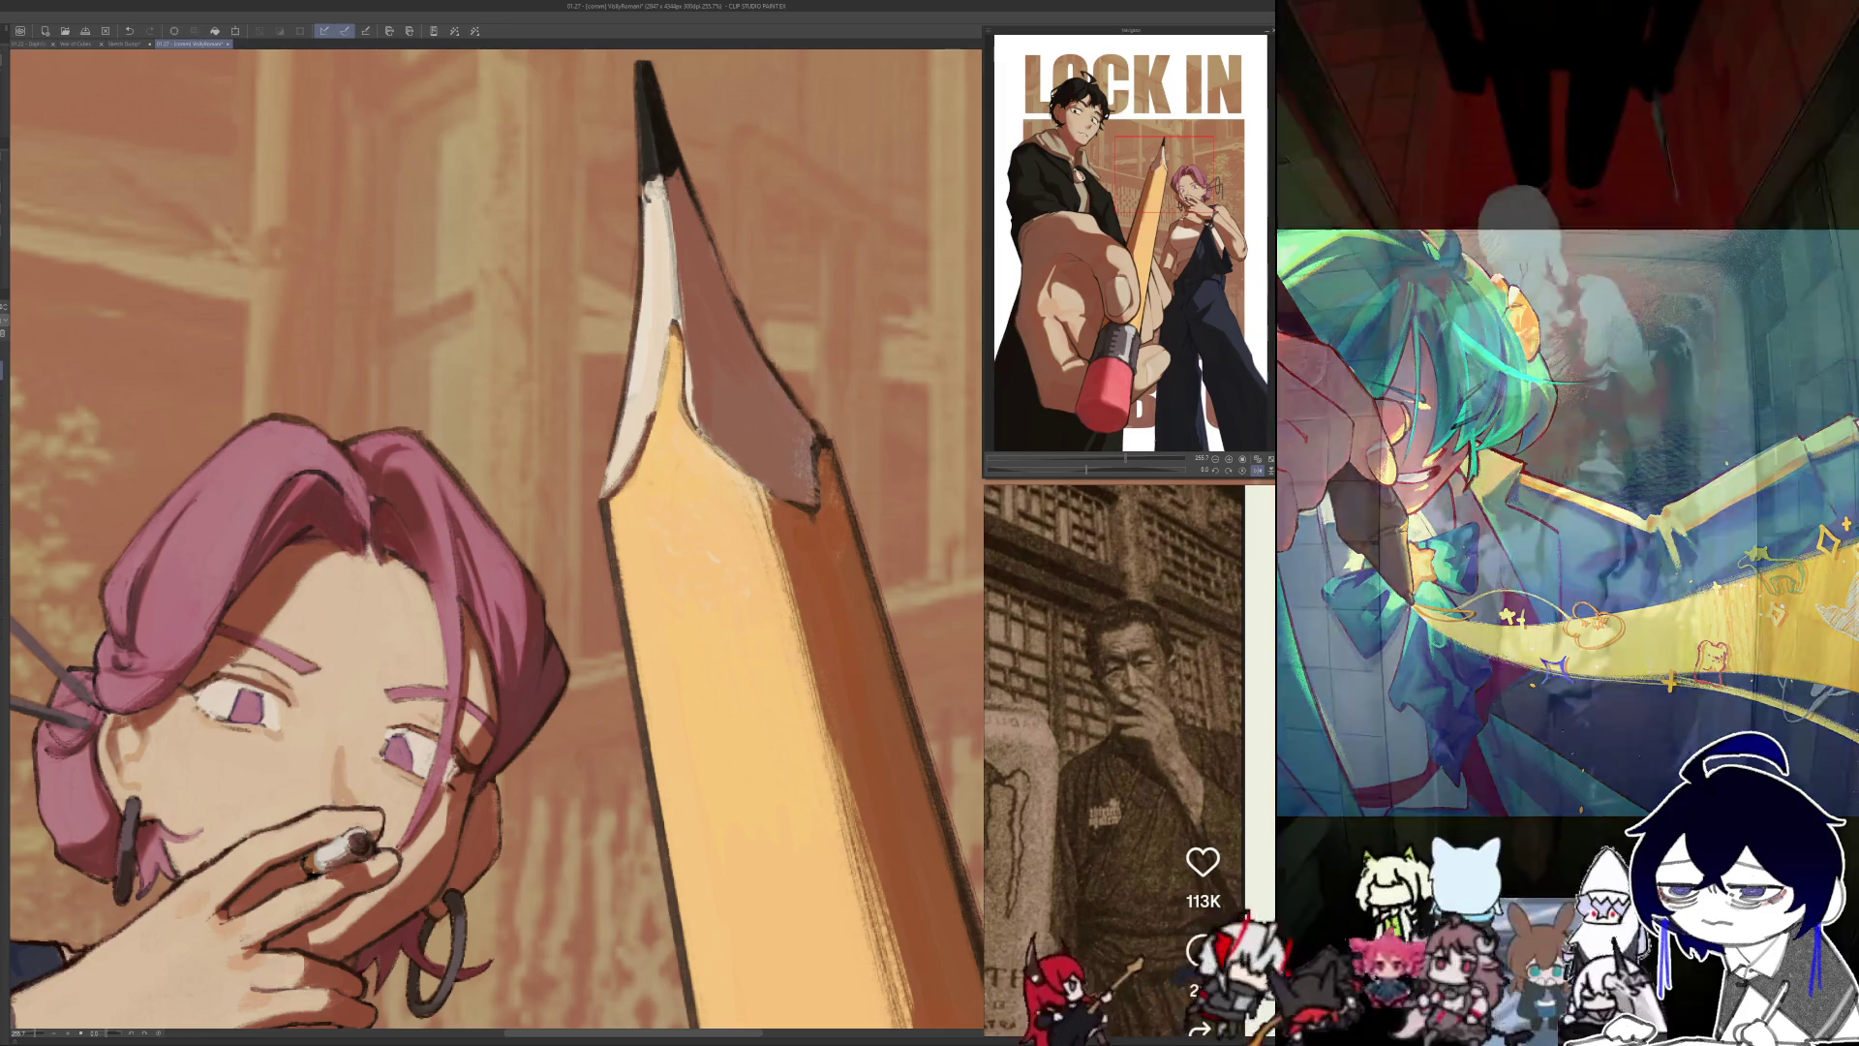
pyautogui.moveTo(220, 647); pyautogui.dragTo(492, 632)
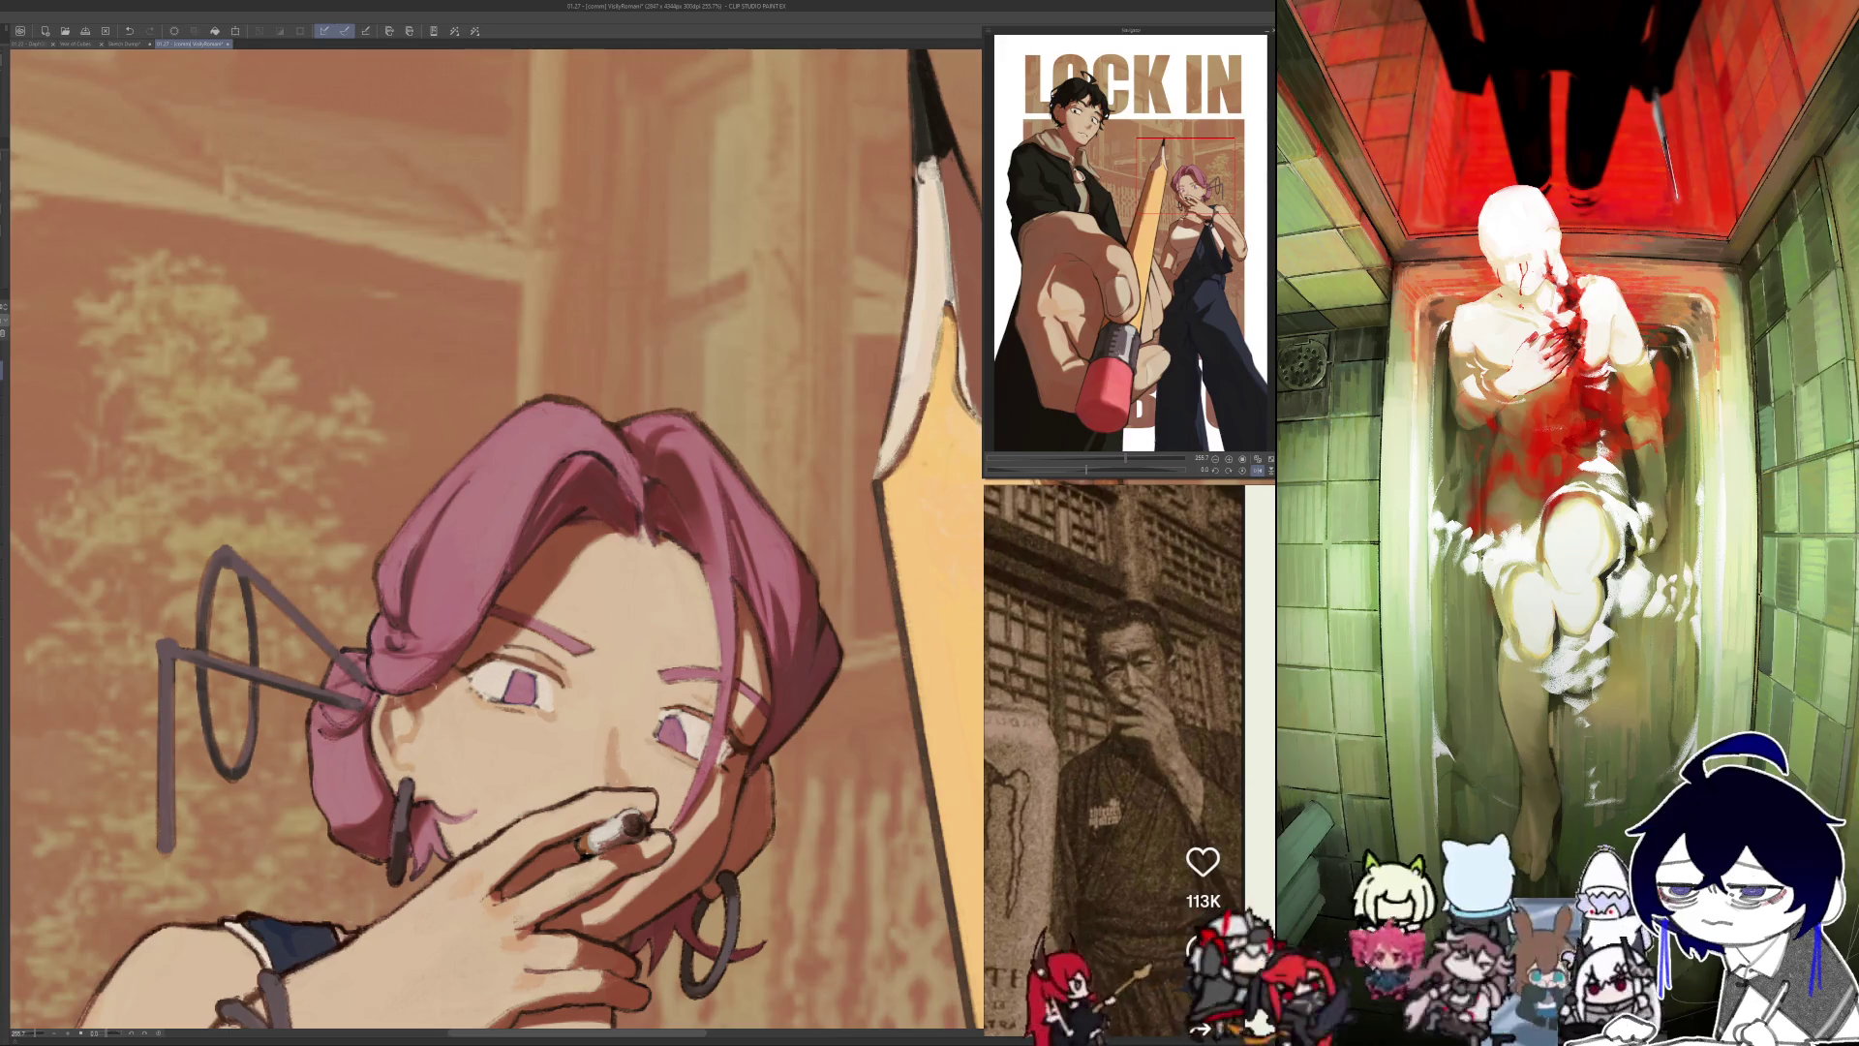
pyautogui.hotkey('ctrl', '0')
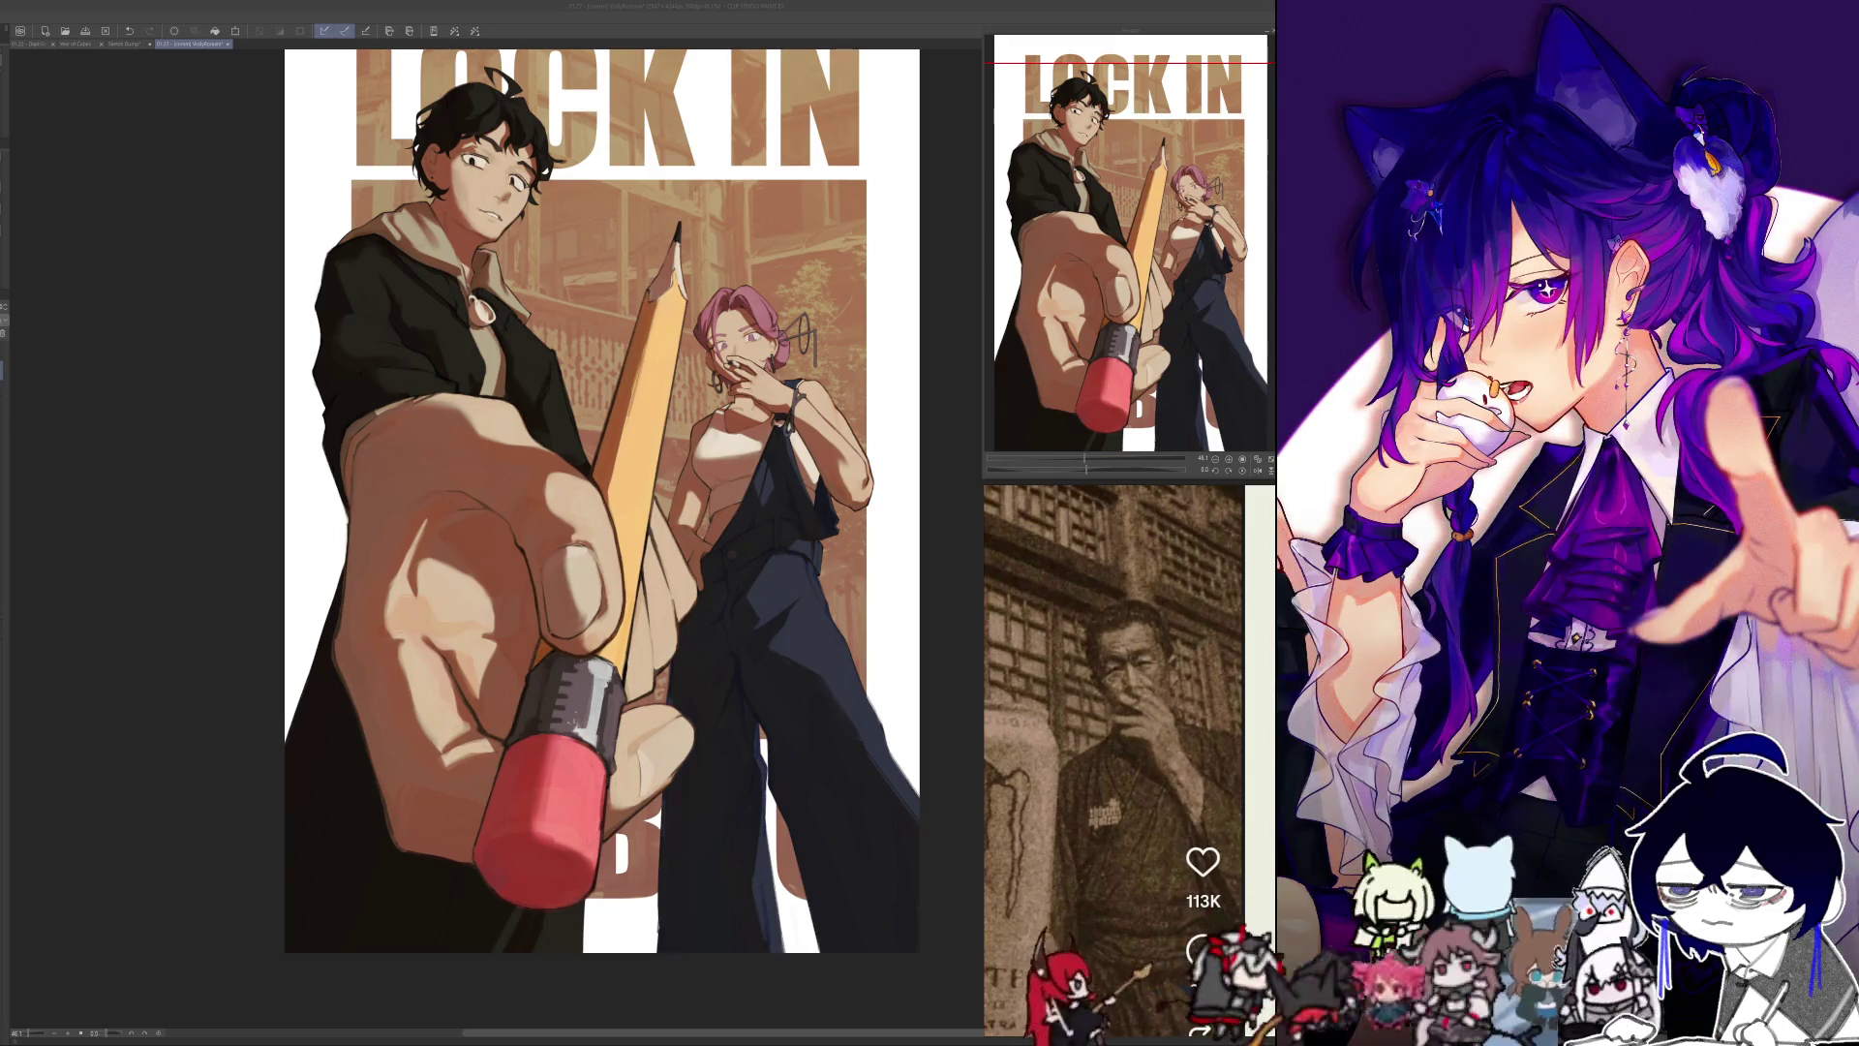
# Step: Bring up the Discord screenshot of the 'suspect' dictionary entry and zoom in on its definitions
pyautogui.hotkey('alt', 'Tab')
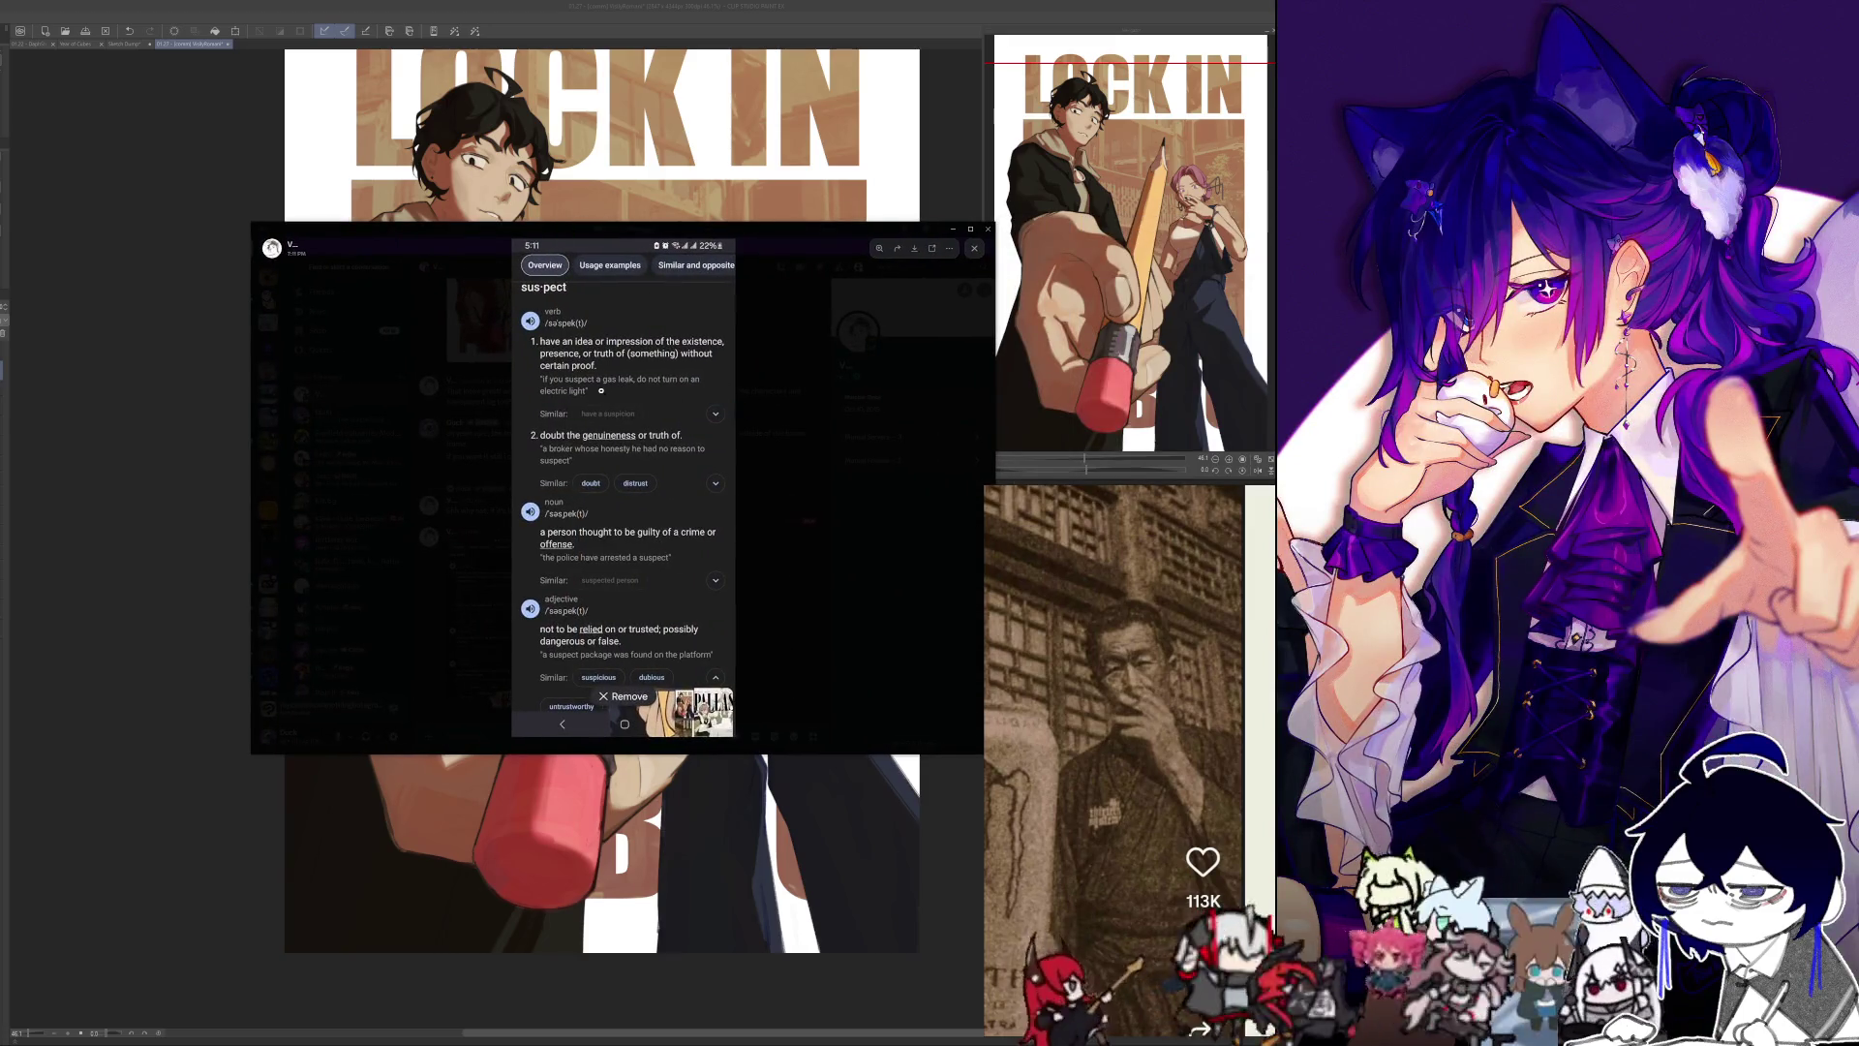
pyautogui.click(597, 387)
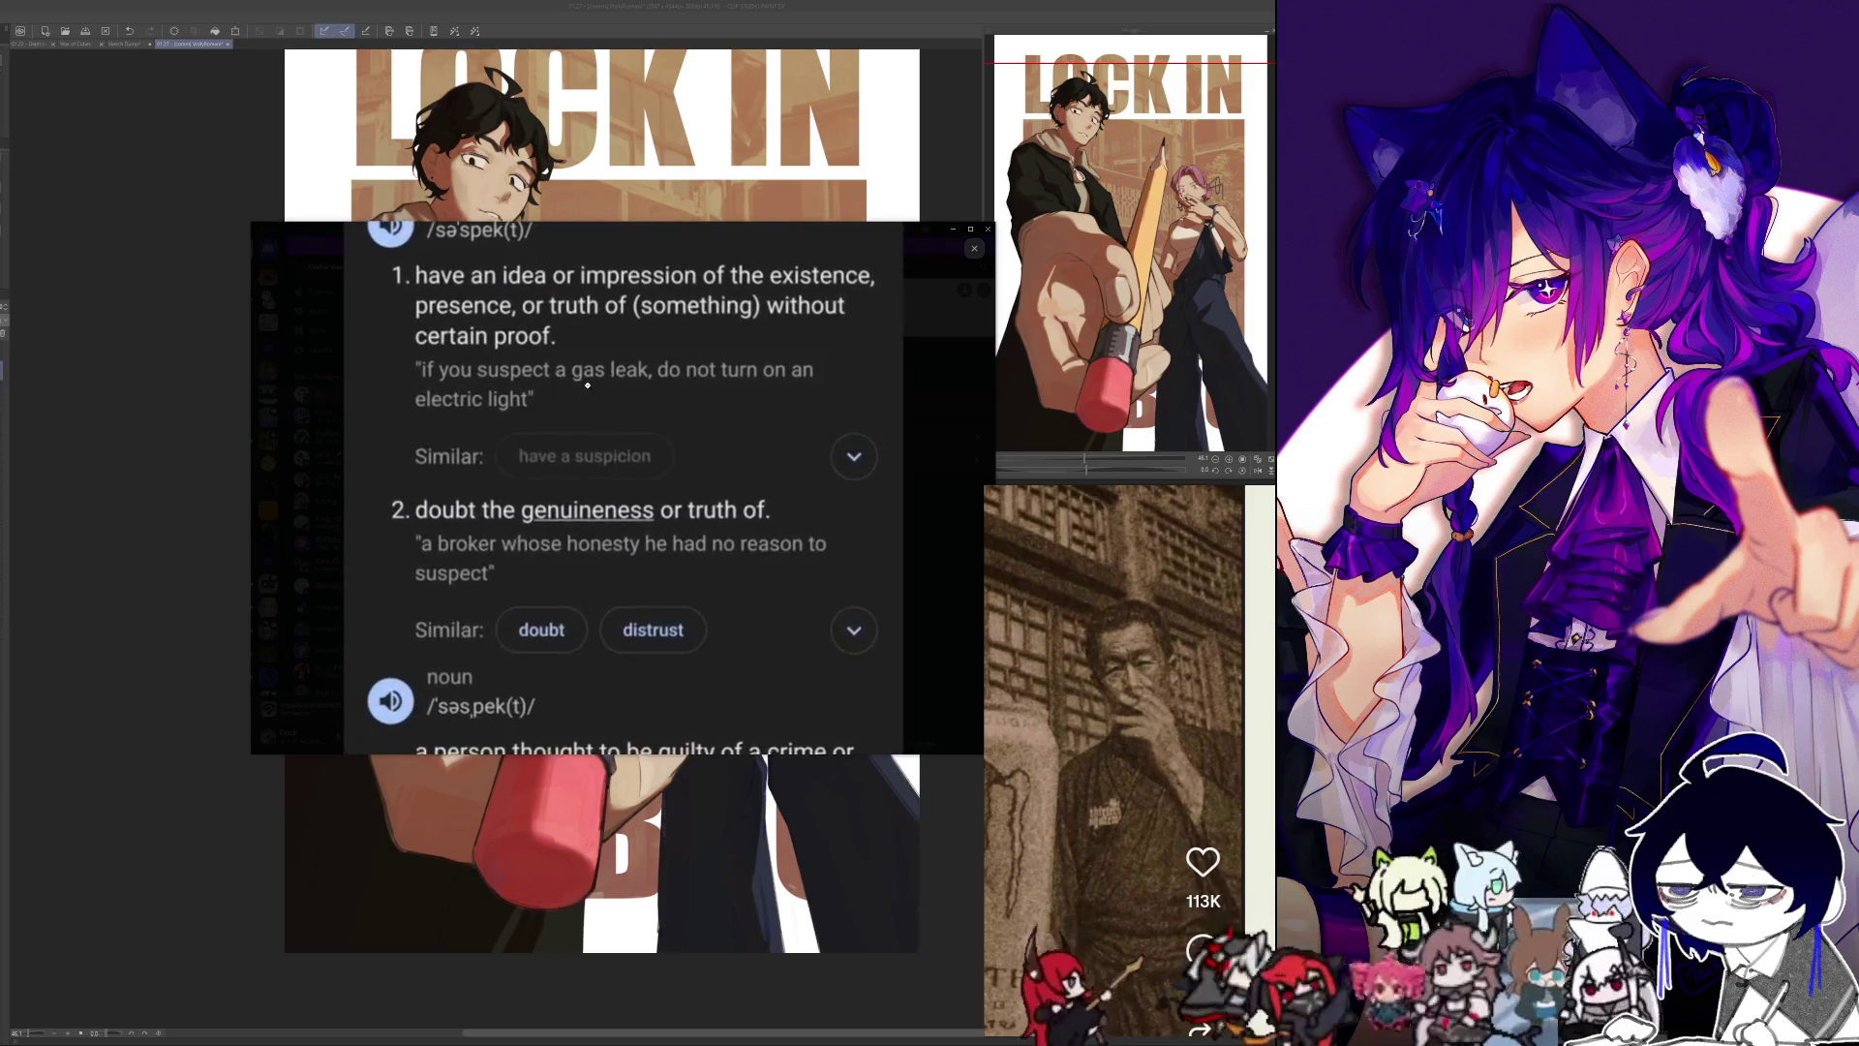
pyautogui.click(607, 398)
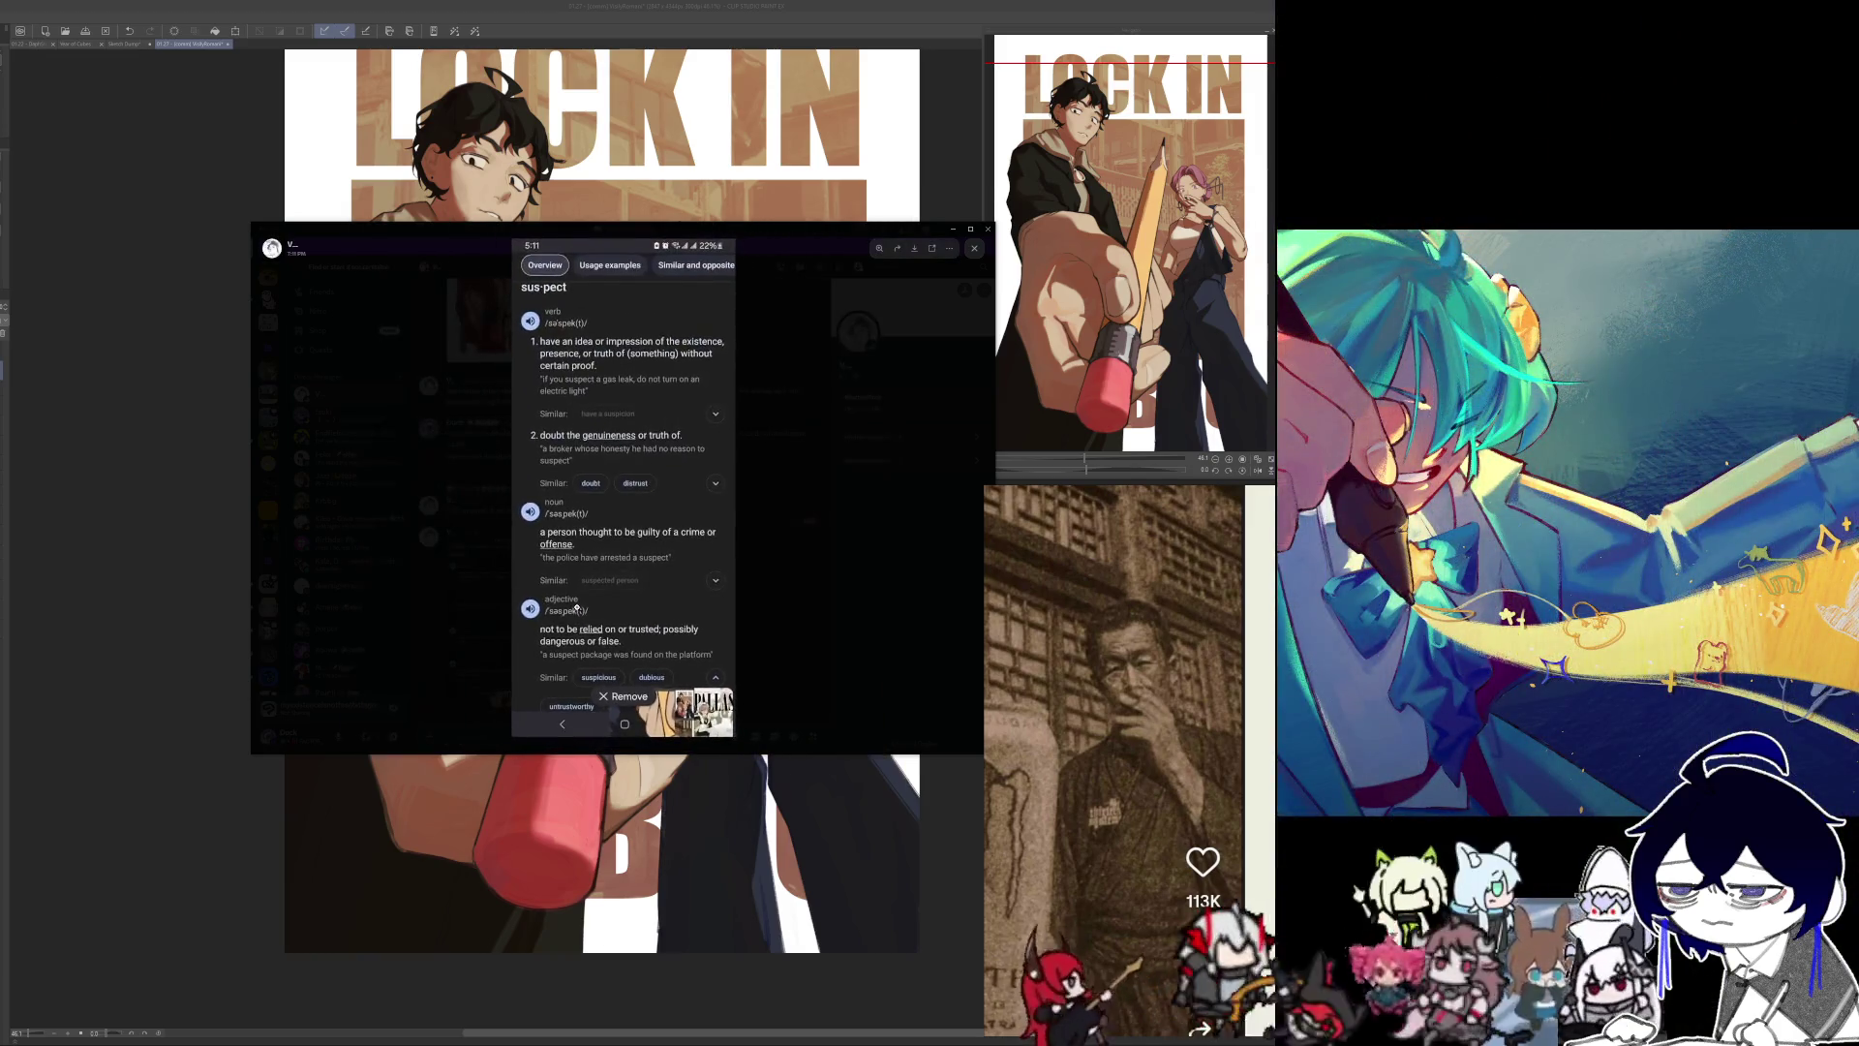
# Step: Close Discord's dictionary image viewer and return to the LOCK IN poster in Clip Studio Paint
pyautogui.scroll(-2, 592, 560)
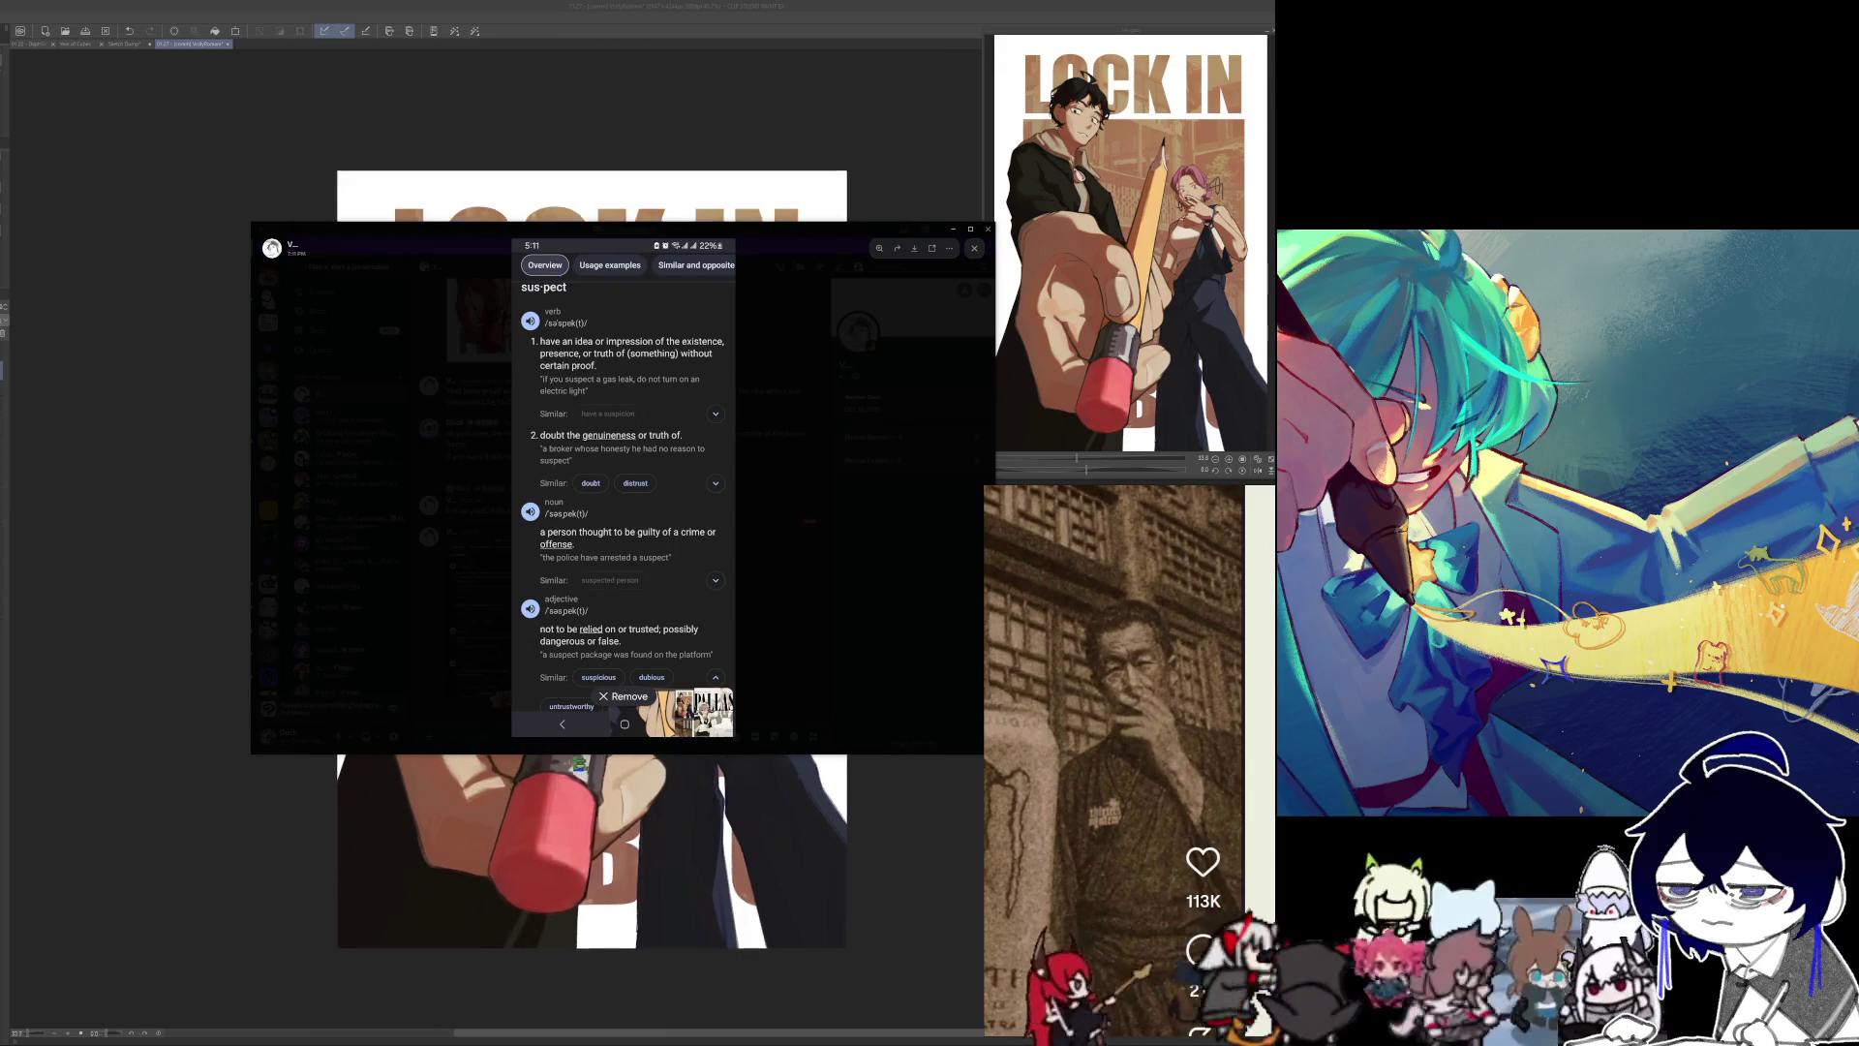
pyautogui.scroll(1, 592, 852)
pyautogui.press('Escape')
pyautogui.hotkey('alt', 'Tab')
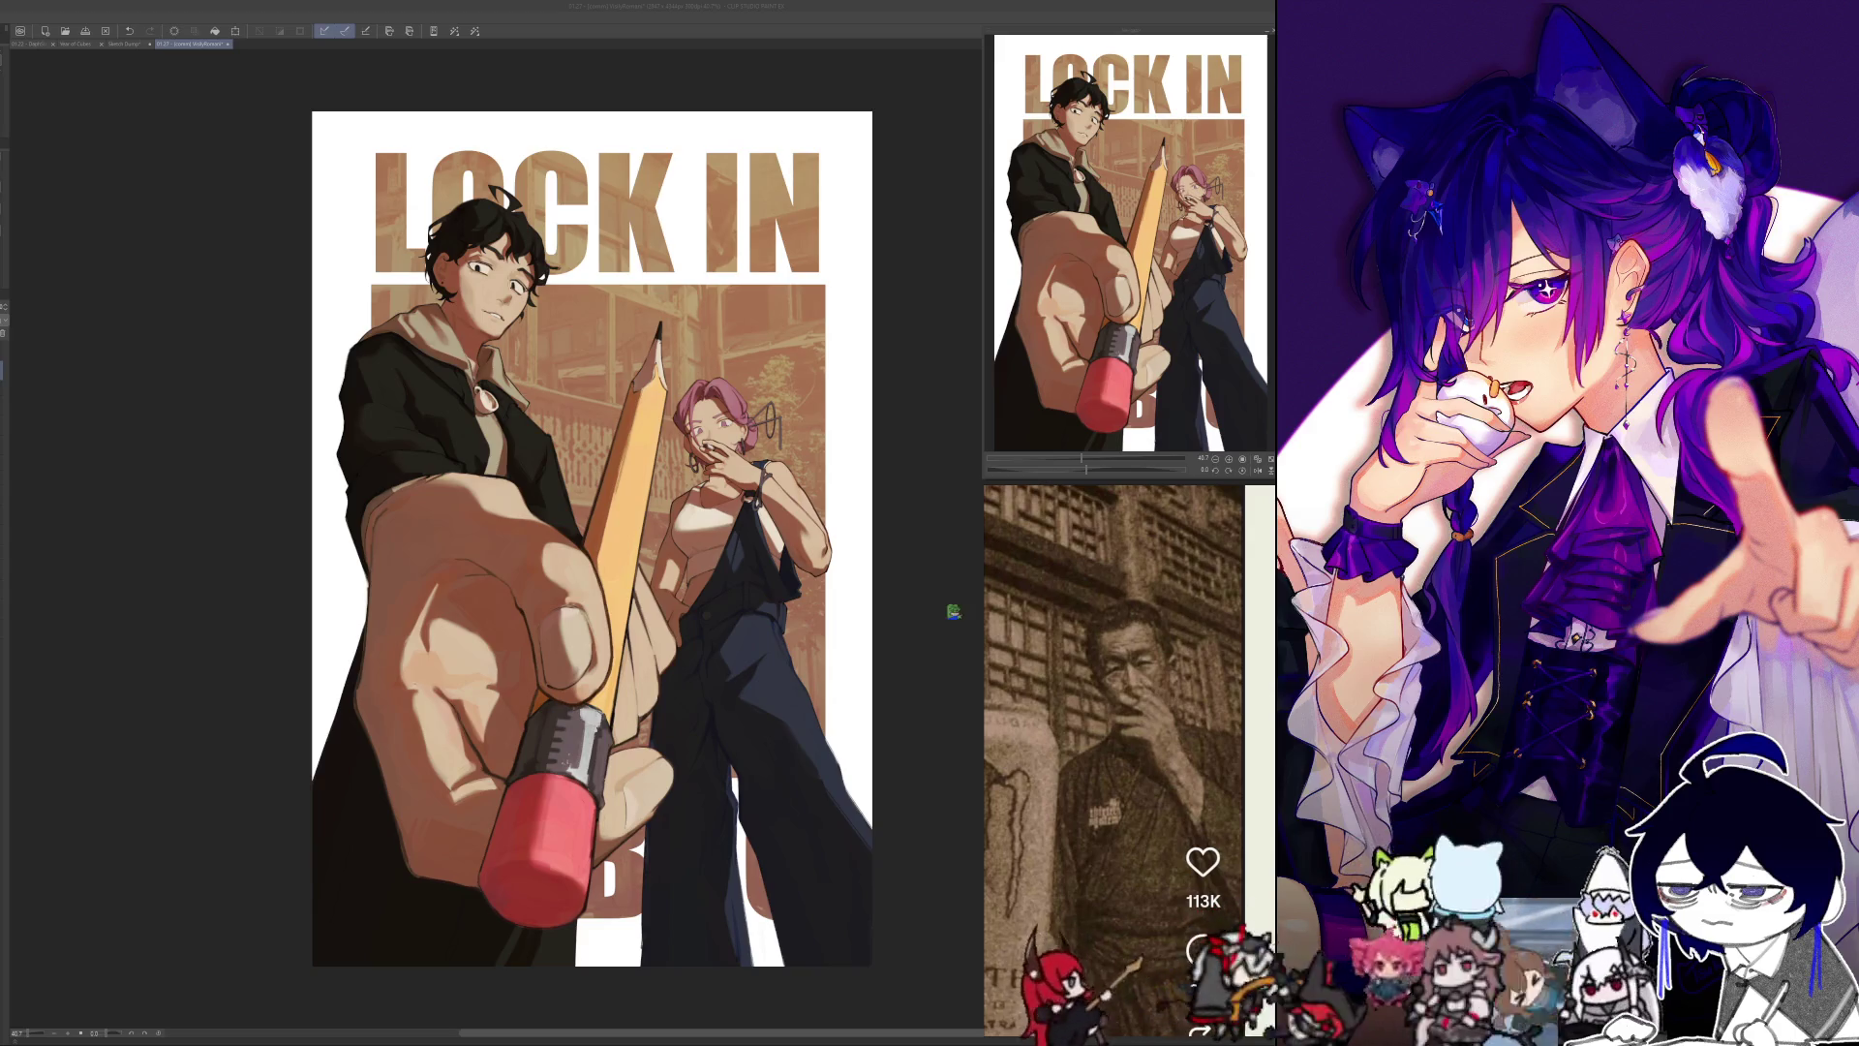
pyautogui.scroll(-2, 556, 510)
pyautogui.scroll(4, 555, 511)
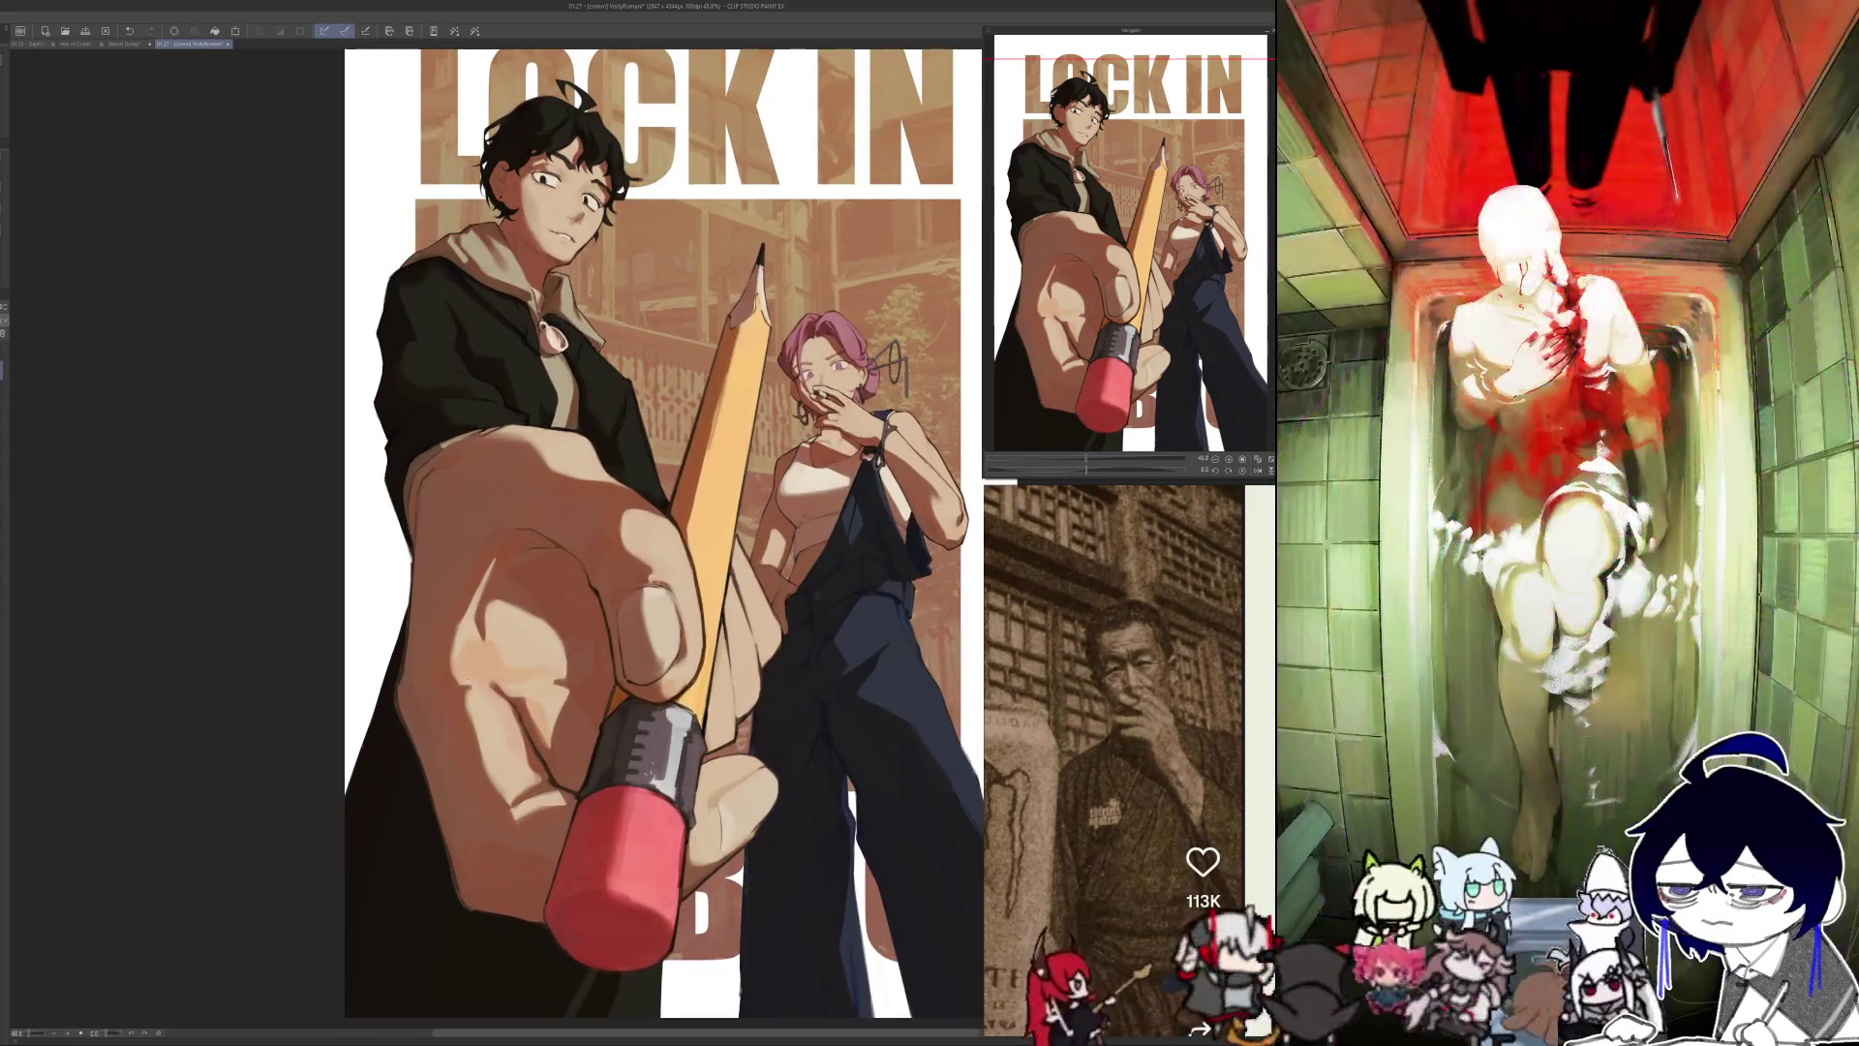
pyautogui.scroll(-2, 556, 511)
pyautogui.scroll(3, 556, 510)
pyautogui.scroll(-2, 556, 510)
pyautogui.scroll(1, 556, 510)
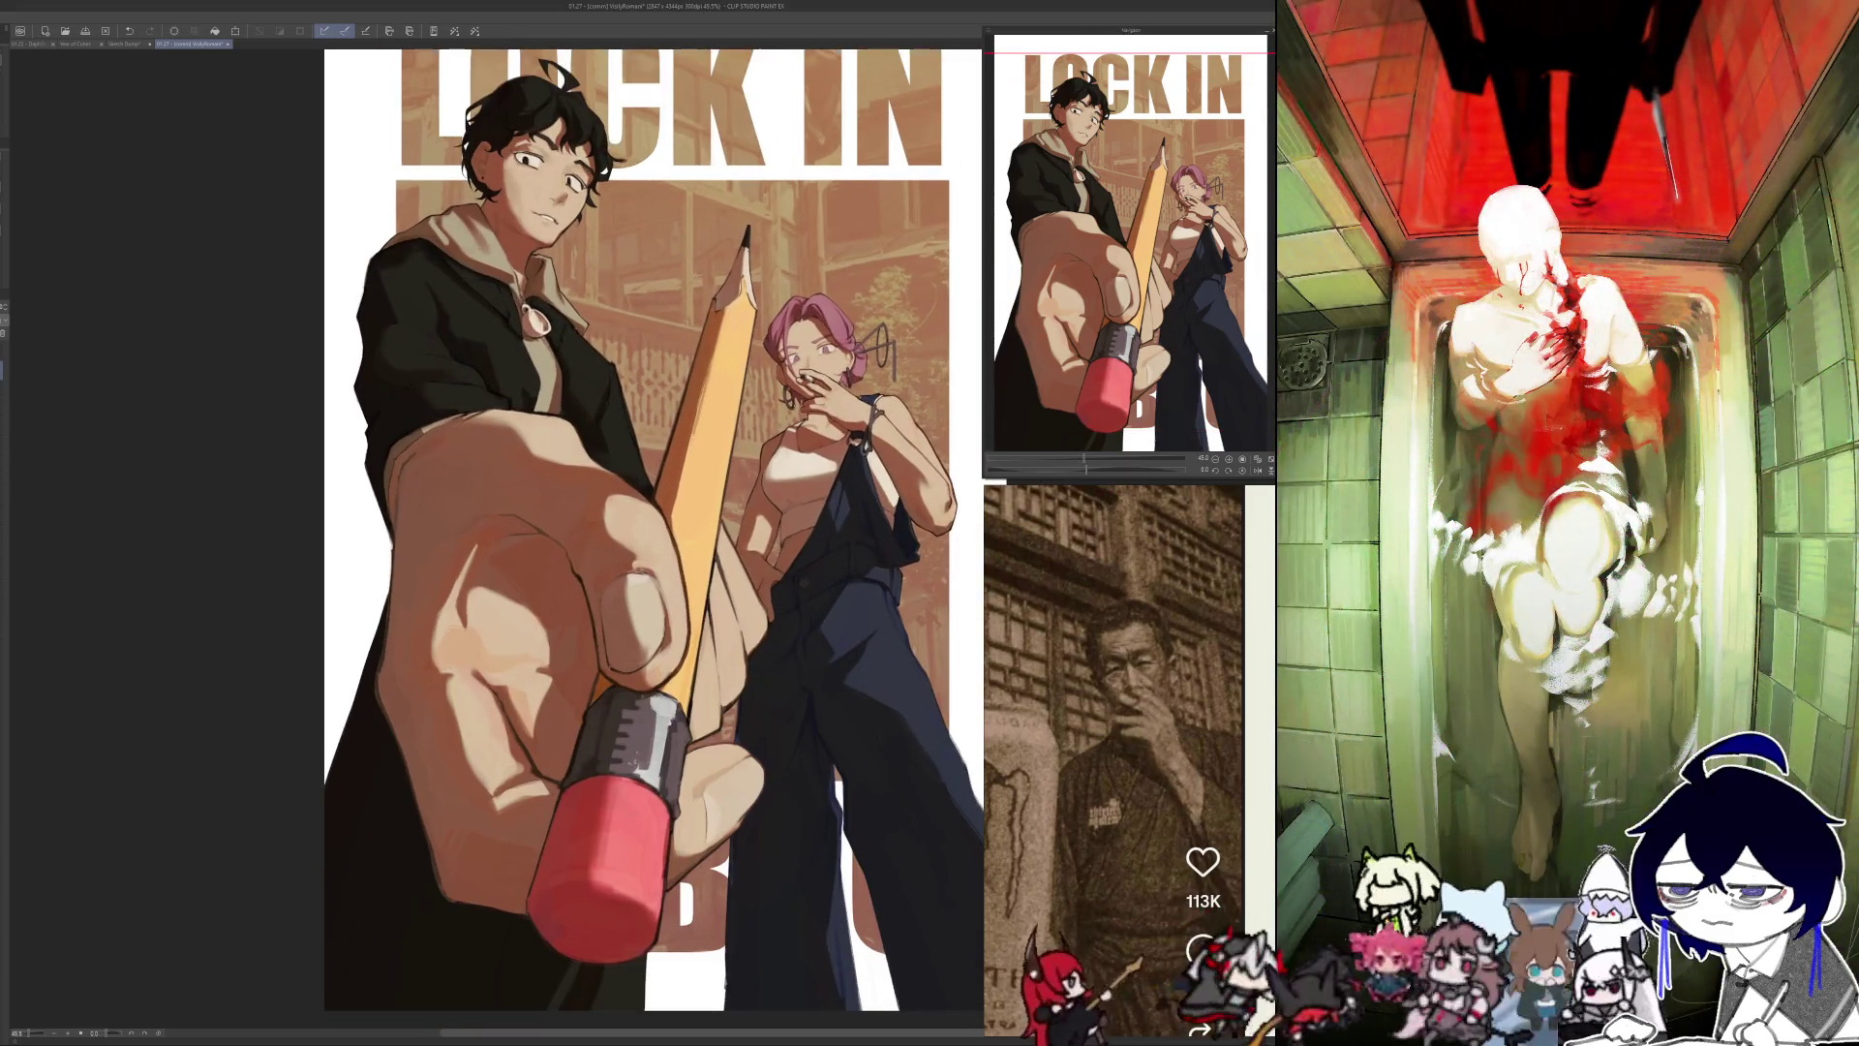
pyautogui.scroll(1, 555, 510)
pyautogui.scroll(-2, 556, 510)
pyautogui.scroll(1, 556, 510)
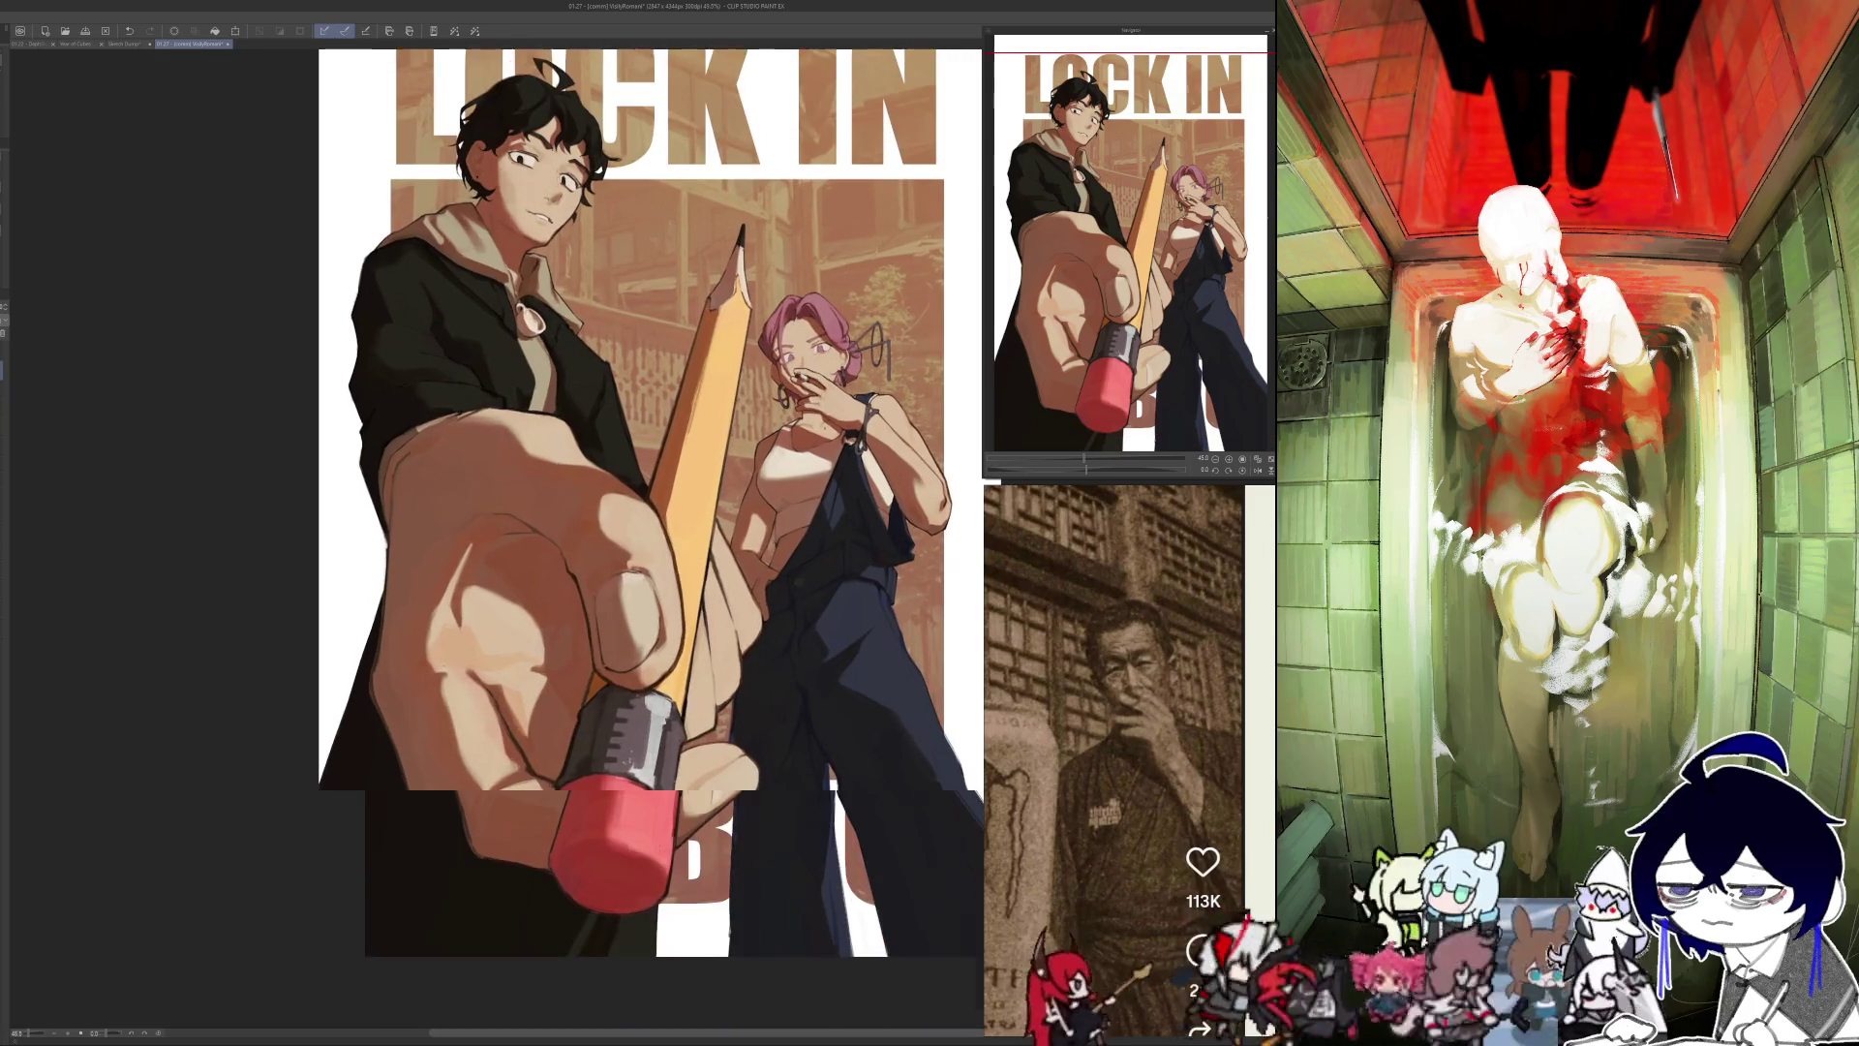
pyautogui.scroll(-1, 556, 510)
pyautogui.scroll(-2, 556, 510)
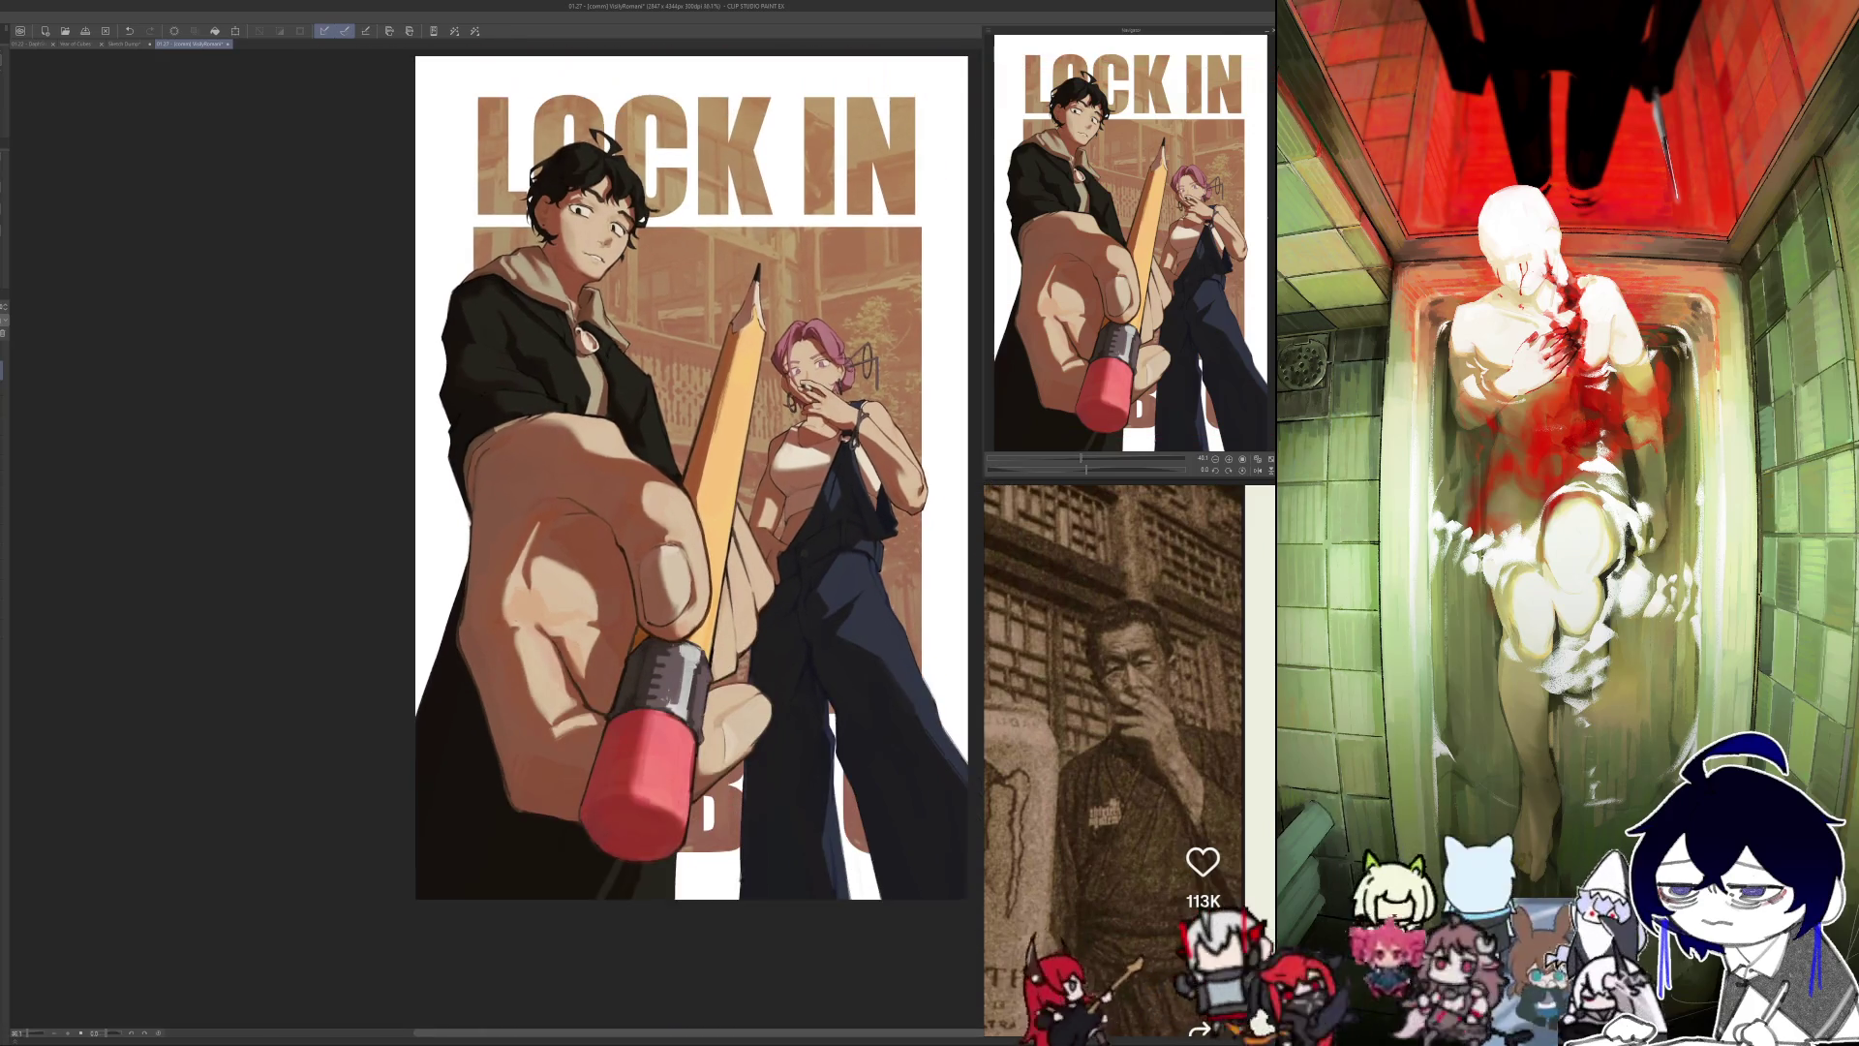
pyautogui.scroll(1, 556, 510)
pyautogui.scroll(-2, 555, 510)
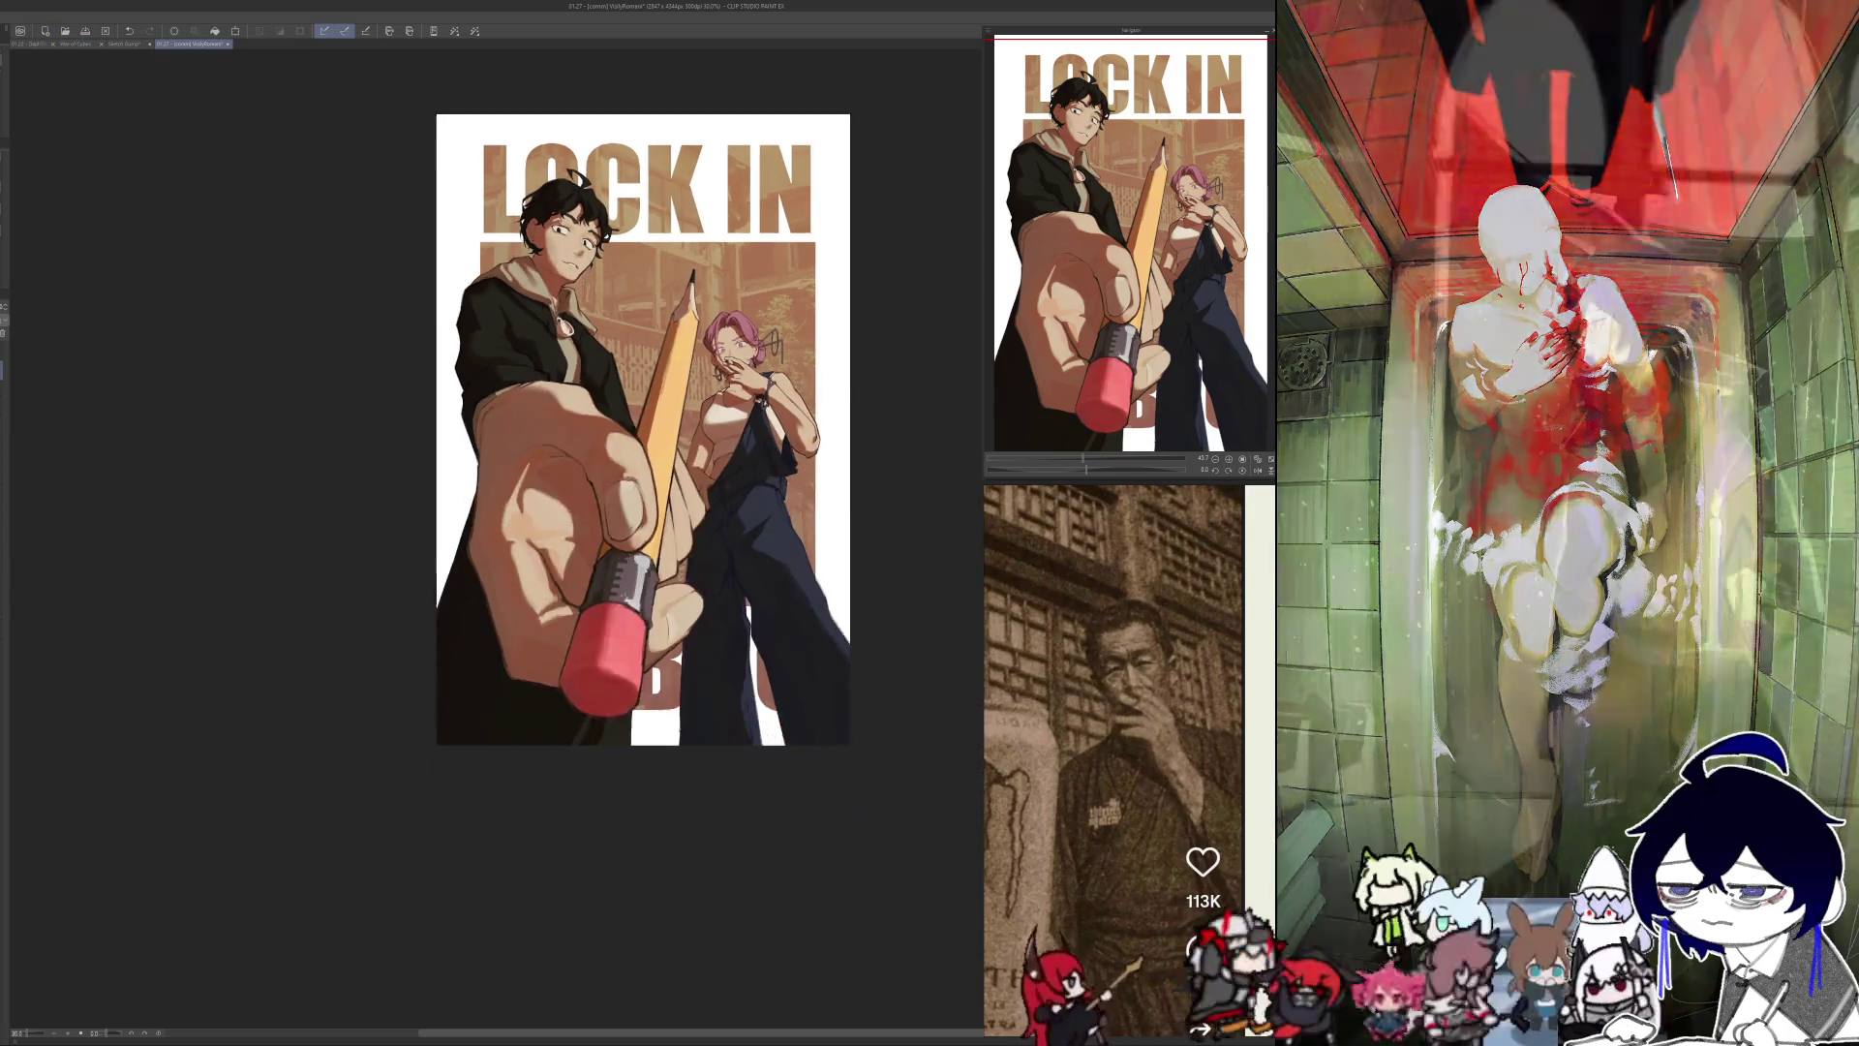
pyautogui.scroll(1, 556, 510)
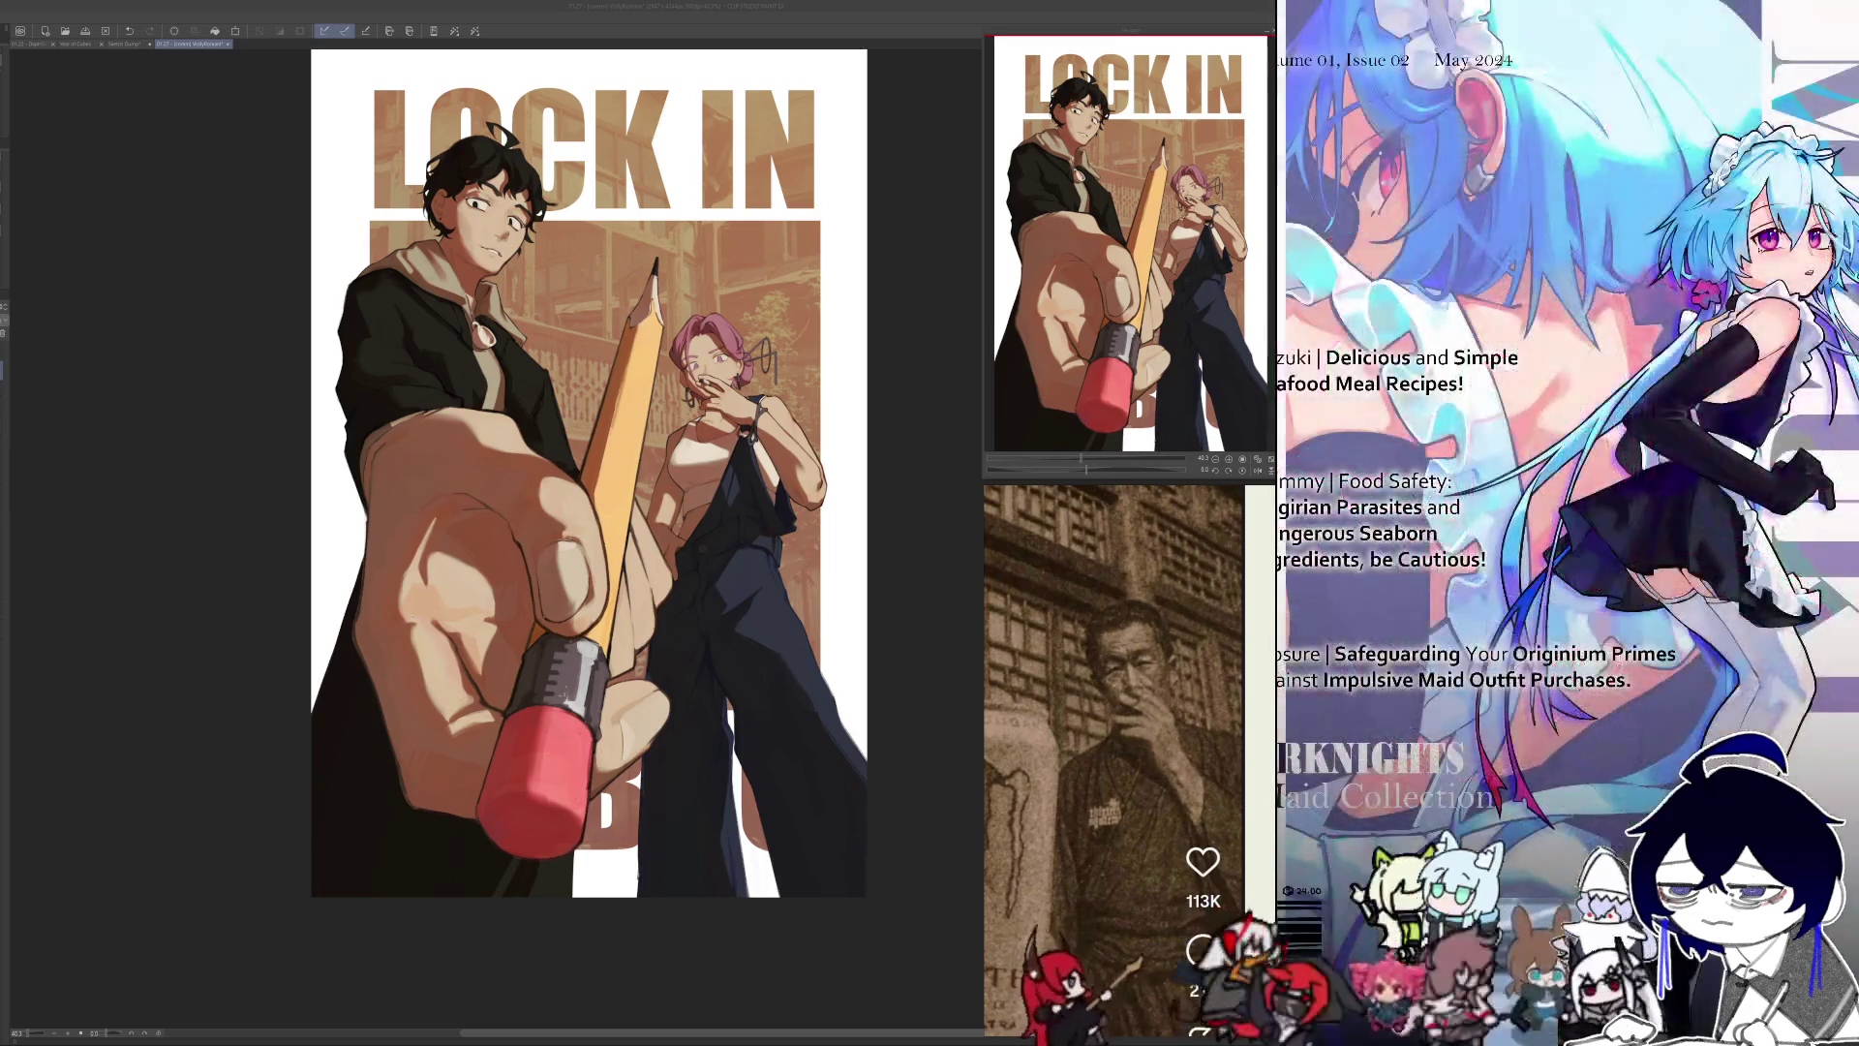
# Step: Go through the Sketch Dump and Year of Cubes tabs to the 01.22 - DepthStranding painting, zoomed out to show it whole
pyautogui.scroll(-3, 1154, 687)
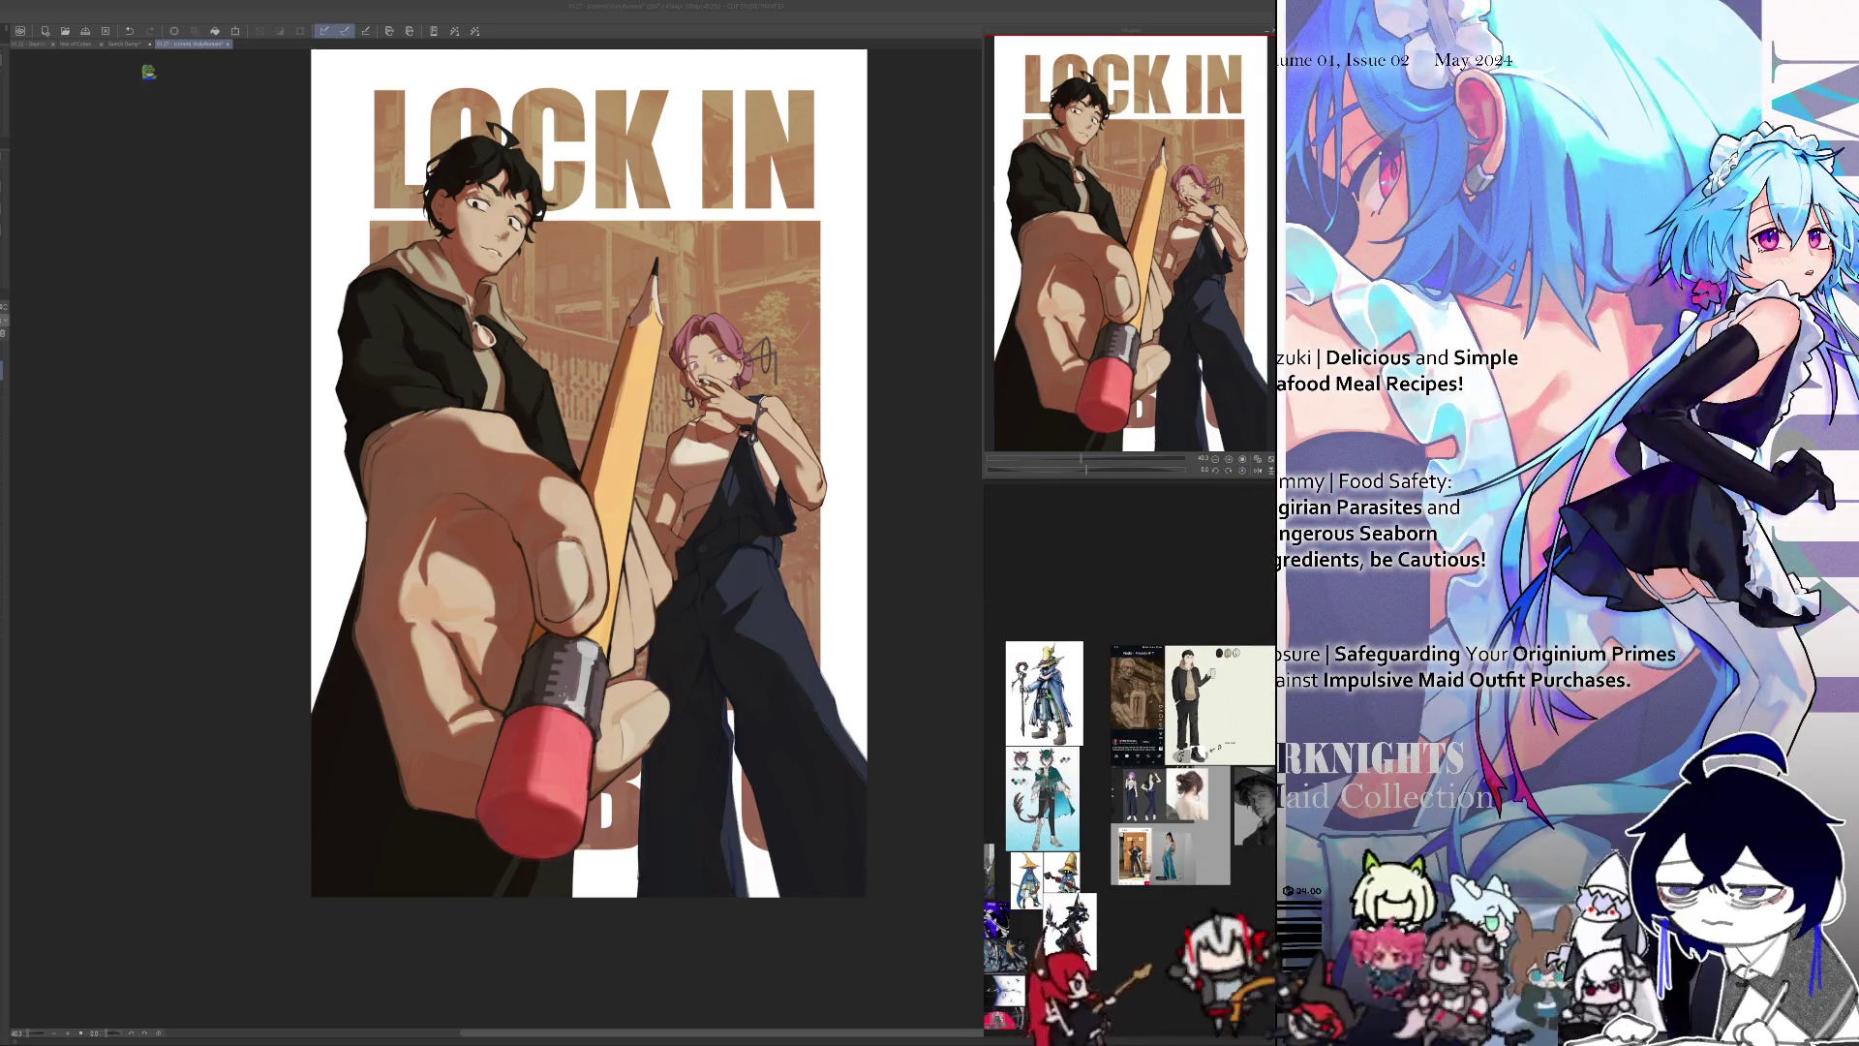
pyautogui.click(118, 43)
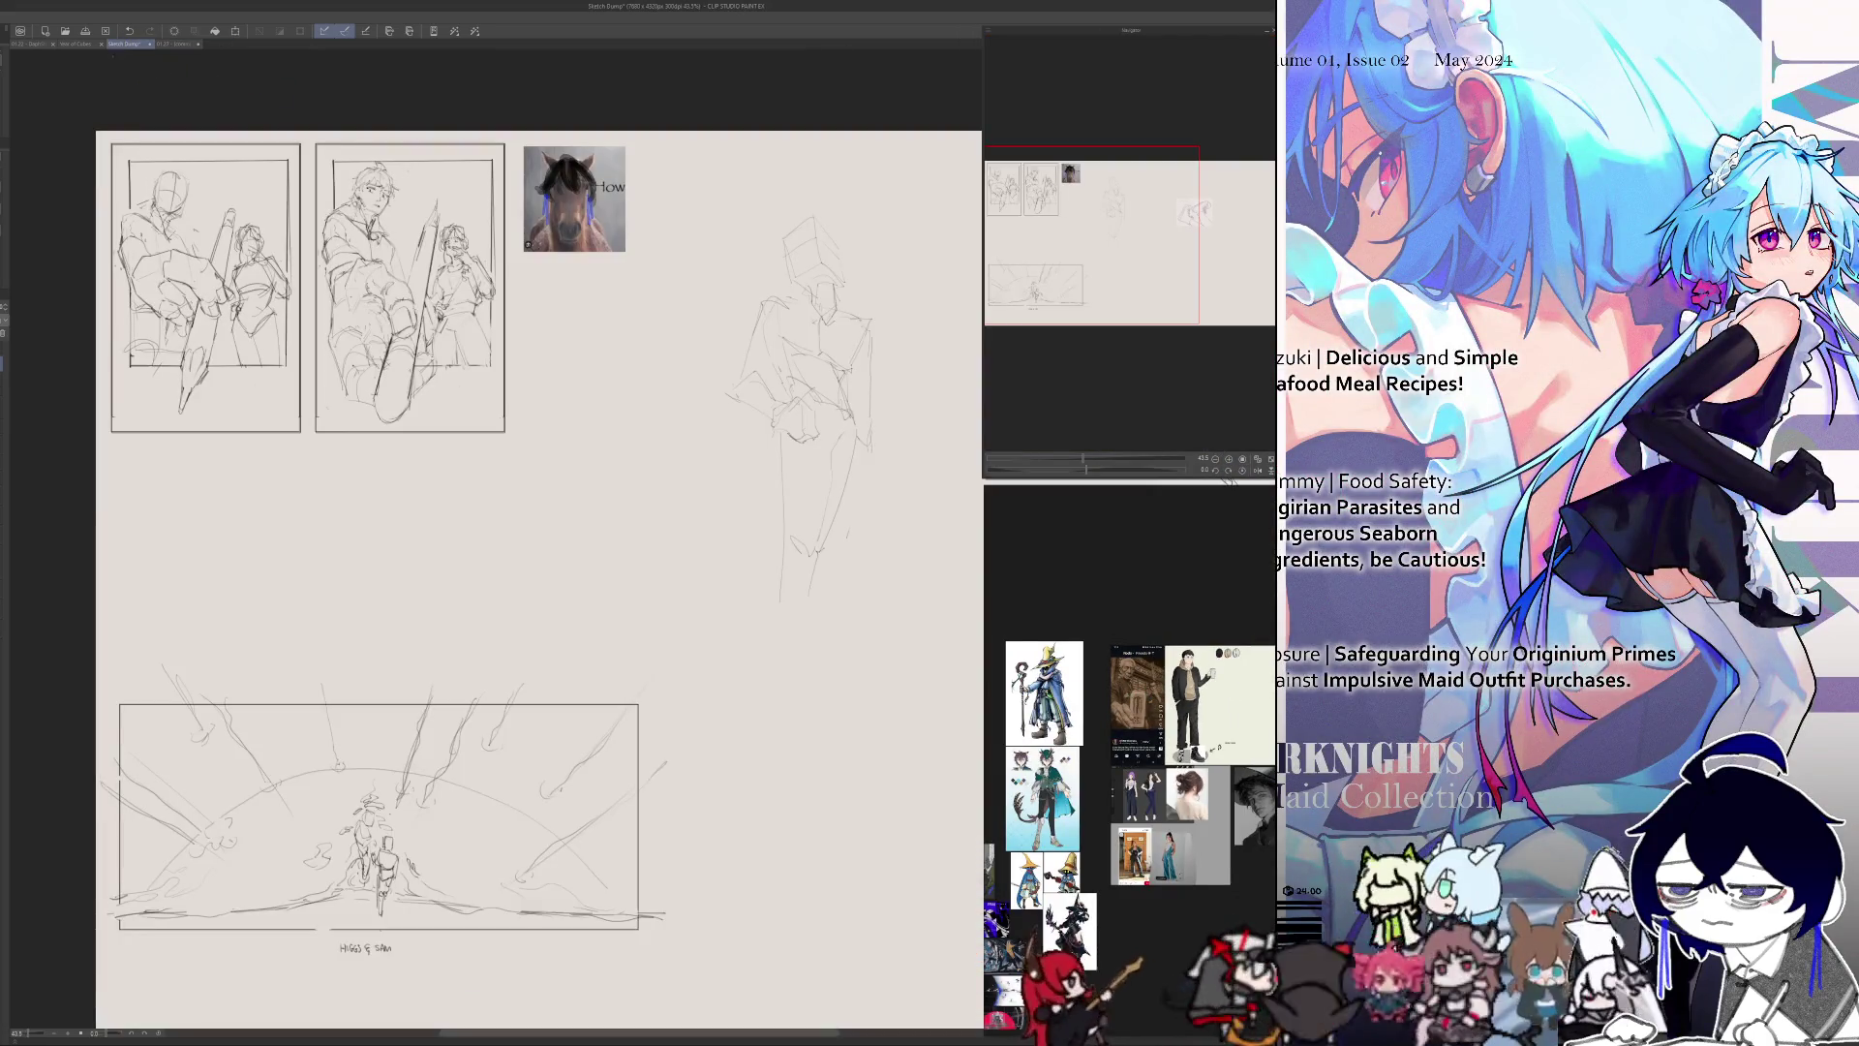
pyautogui.click(75, 44)
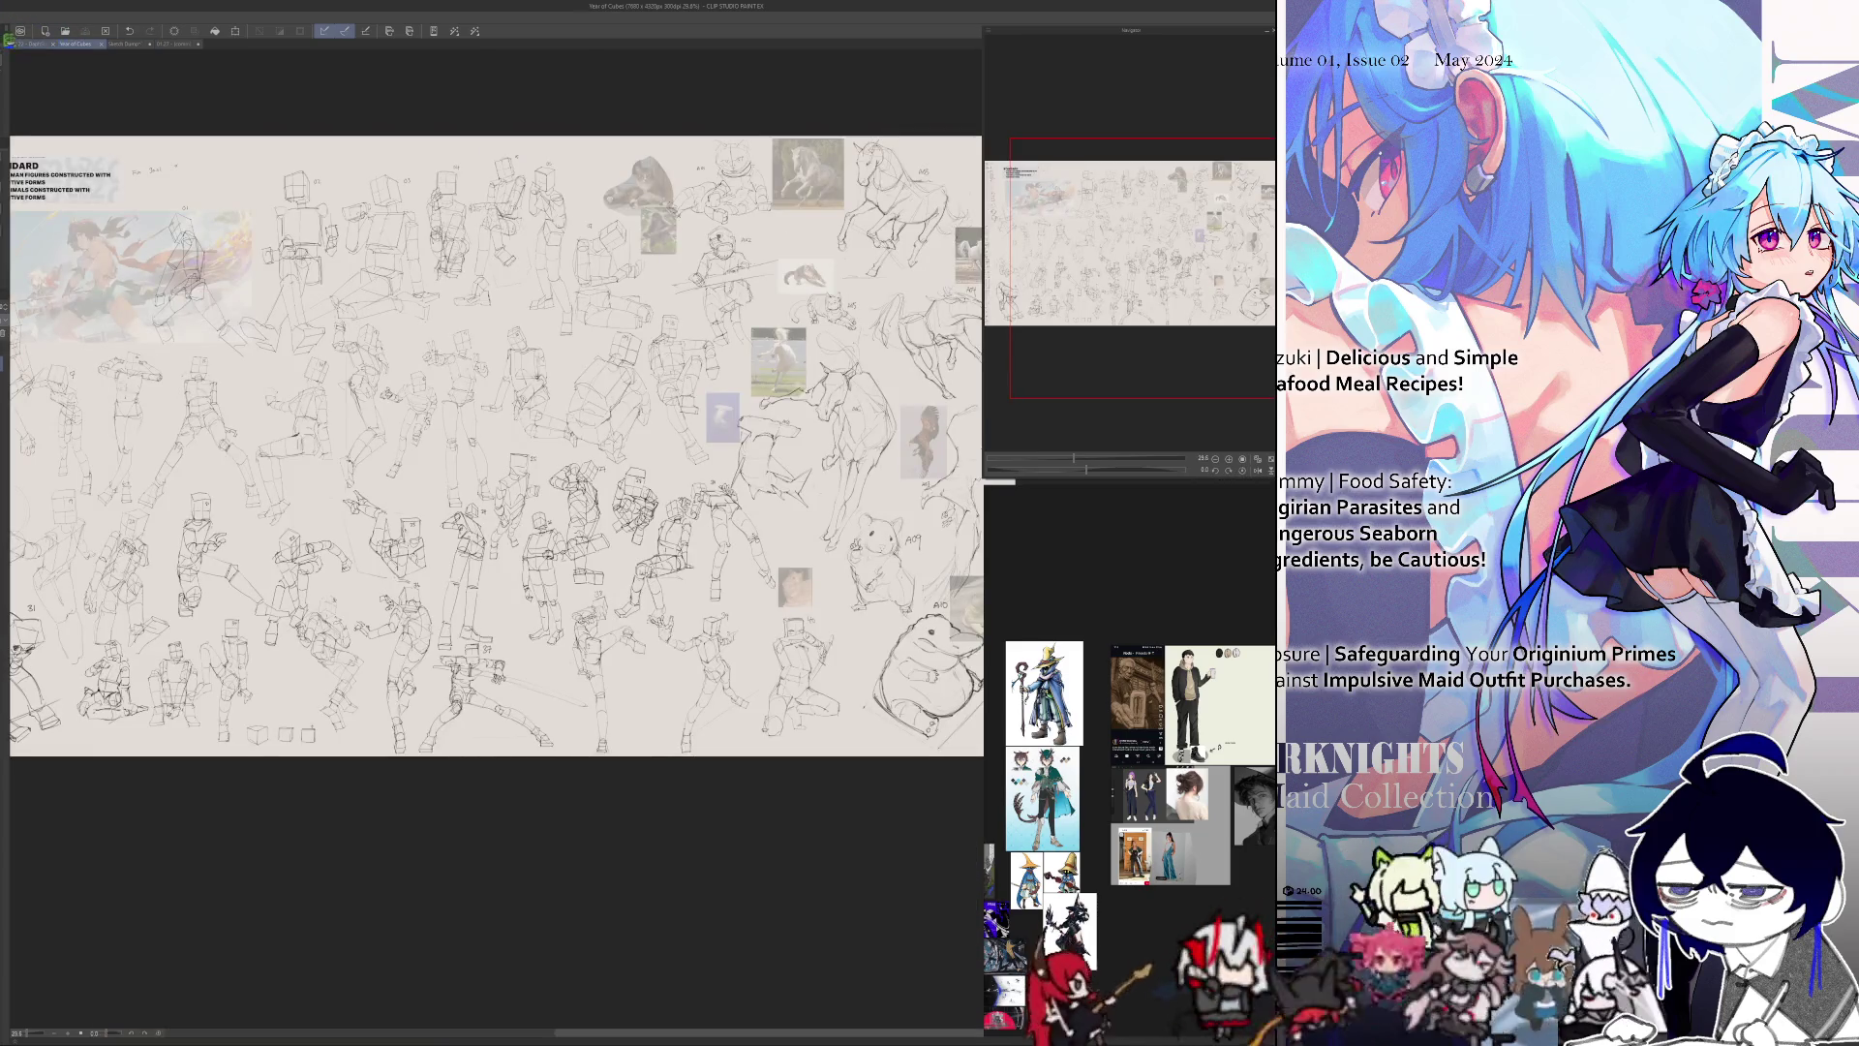
pyautogui.click(24, 44)
pyautogui.hotkey('ctrl', '-')
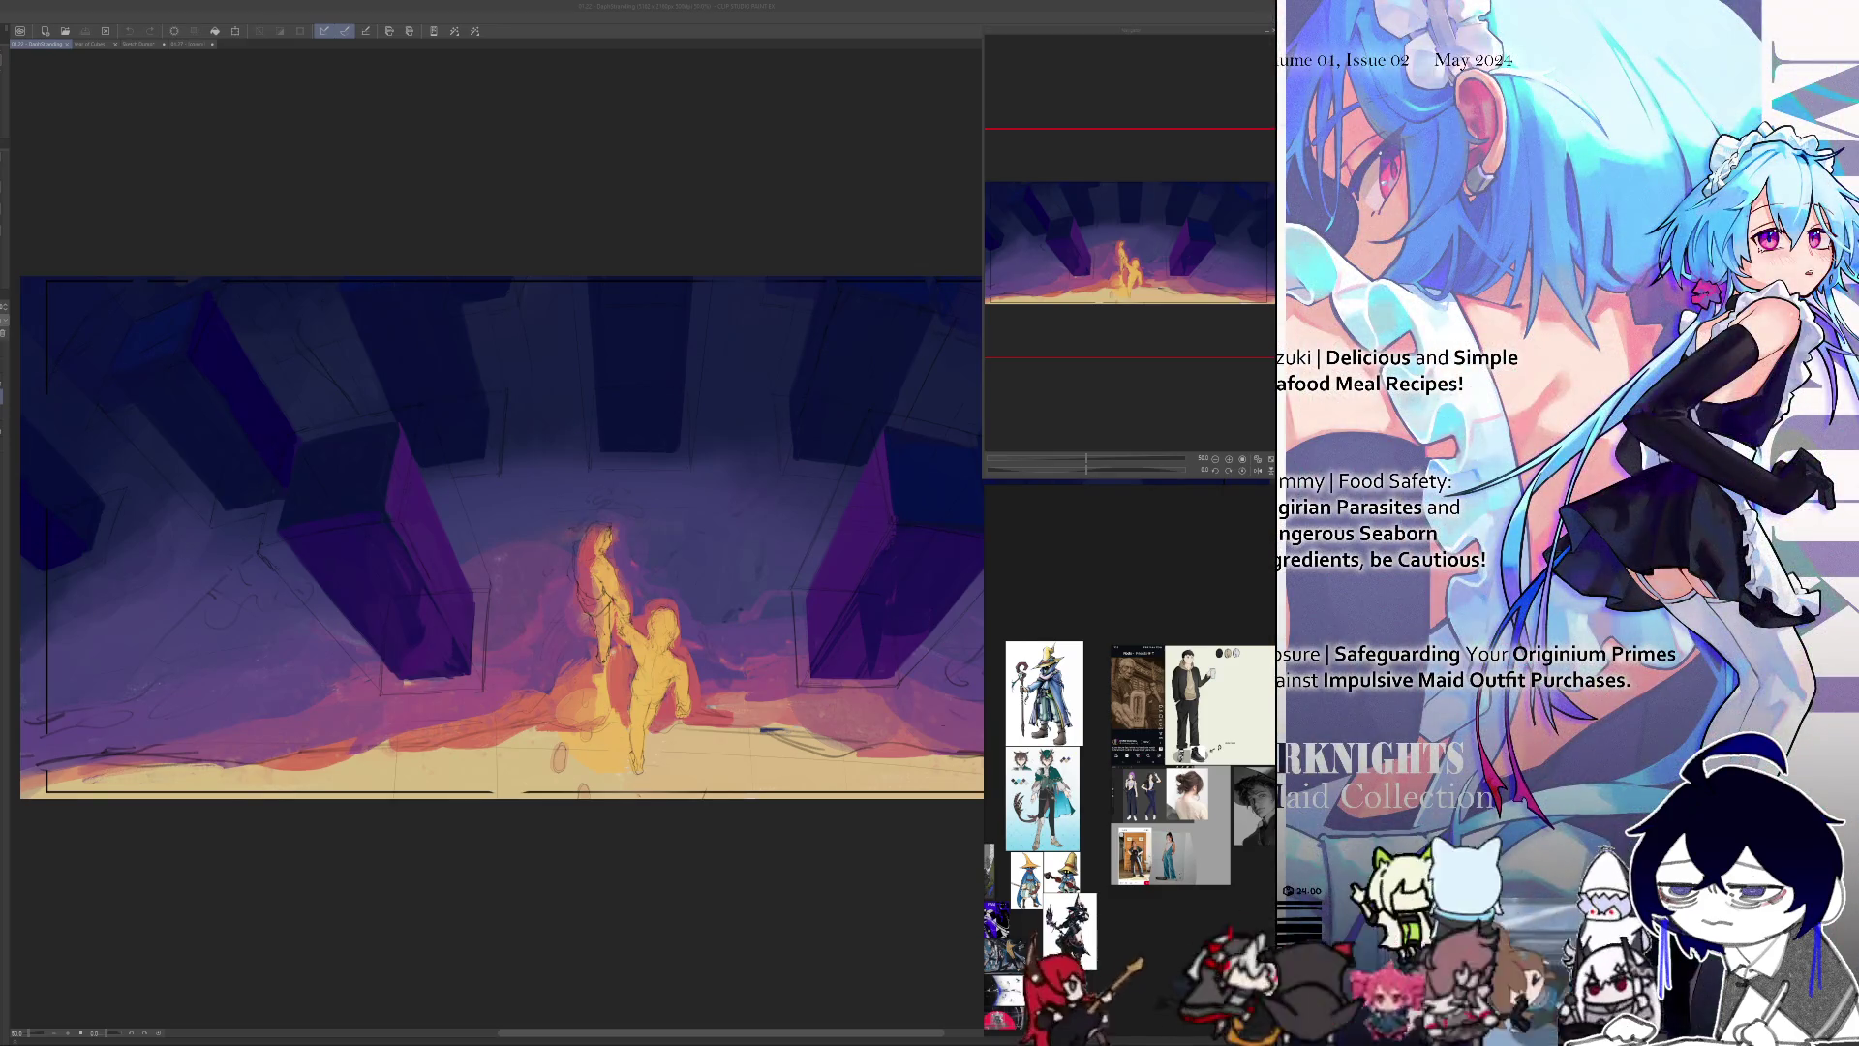
pyautogui.scroll(-2, 644, 327)
pyautogui.scroll(-2, 644, 327)
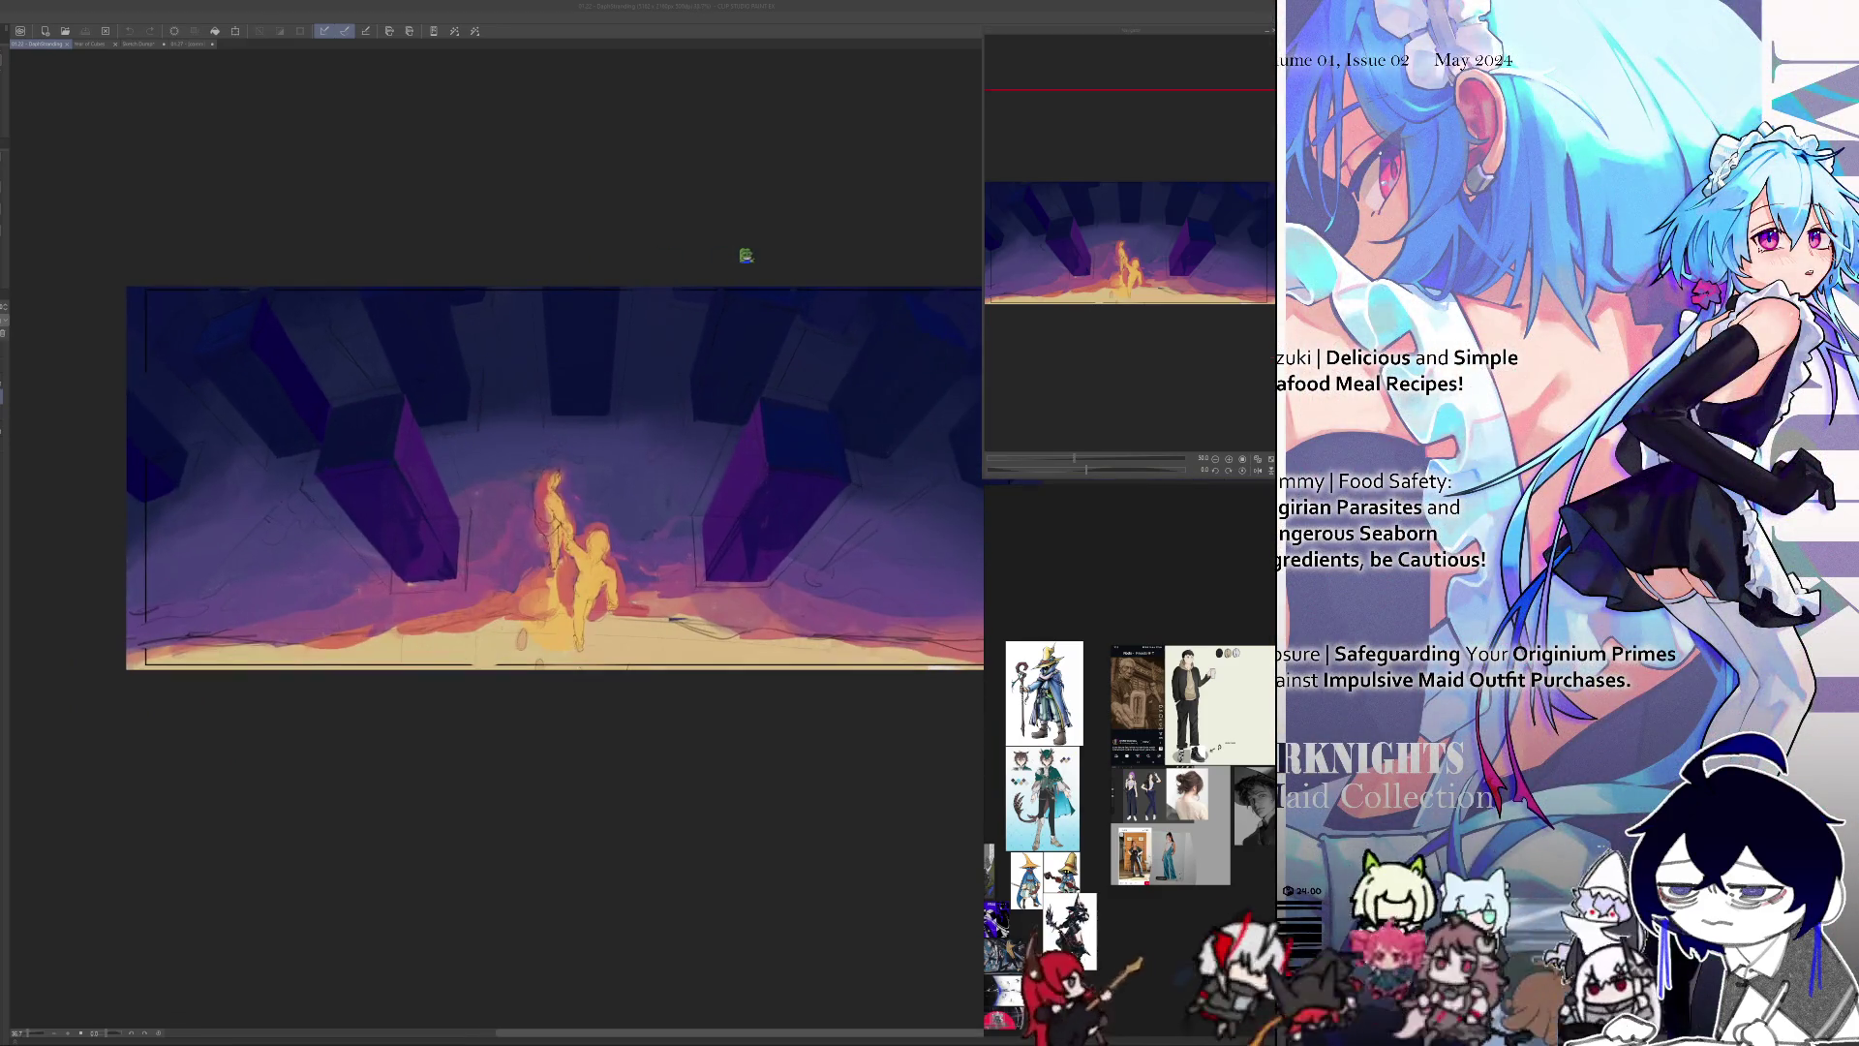
pyautogui.scroll(2, 644, 328)
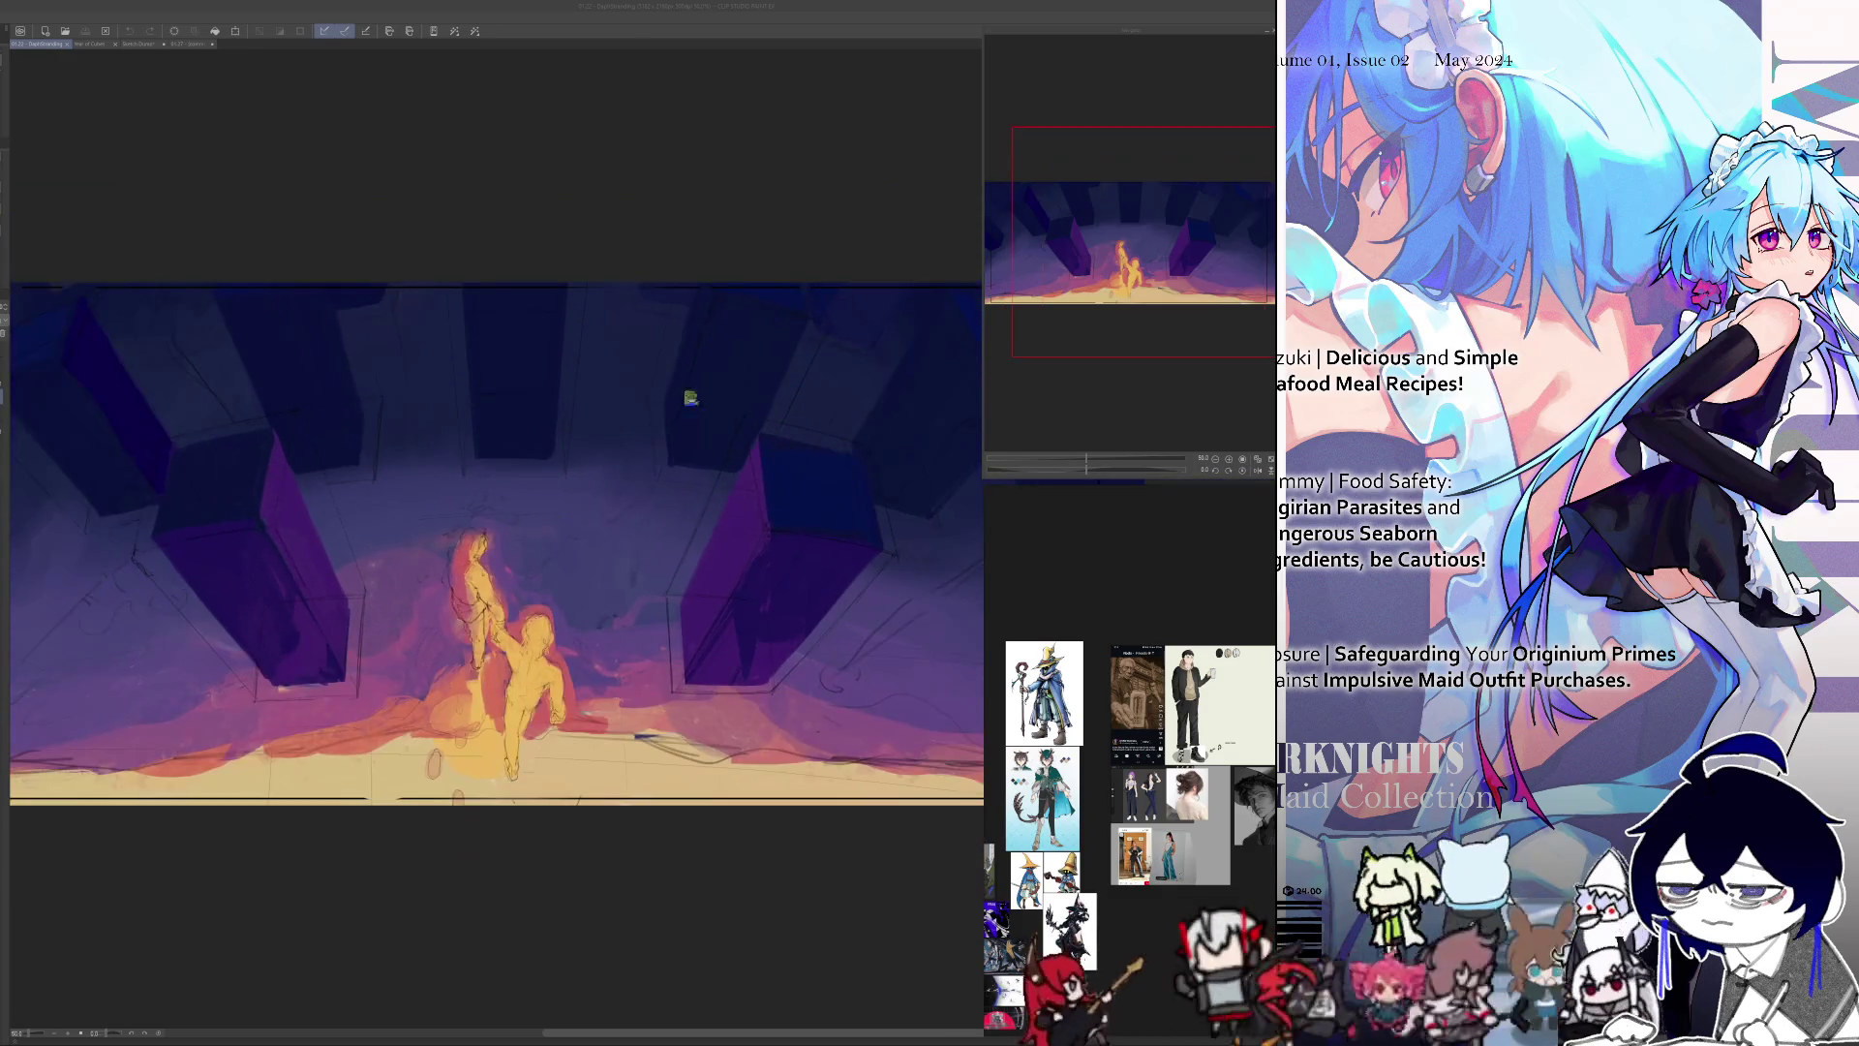